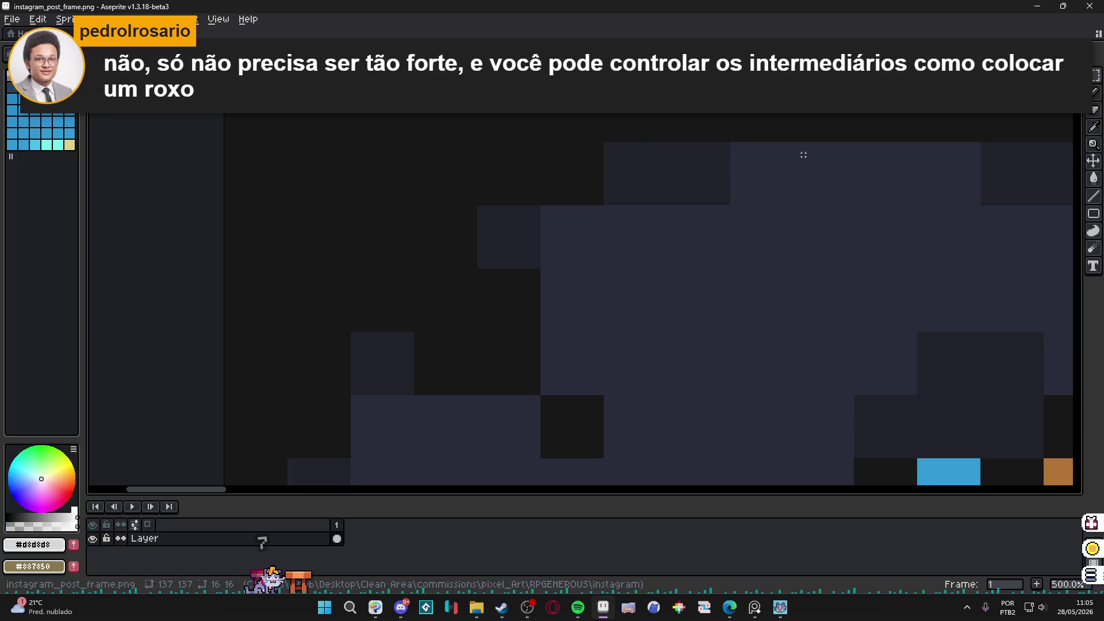
- Undo the enlargement so the post frame returns to 137×137 and recenter it
{"action": "scroll", "coordinate": [804, 155], "scroll_direction": "down", "scroll_amount": 8}
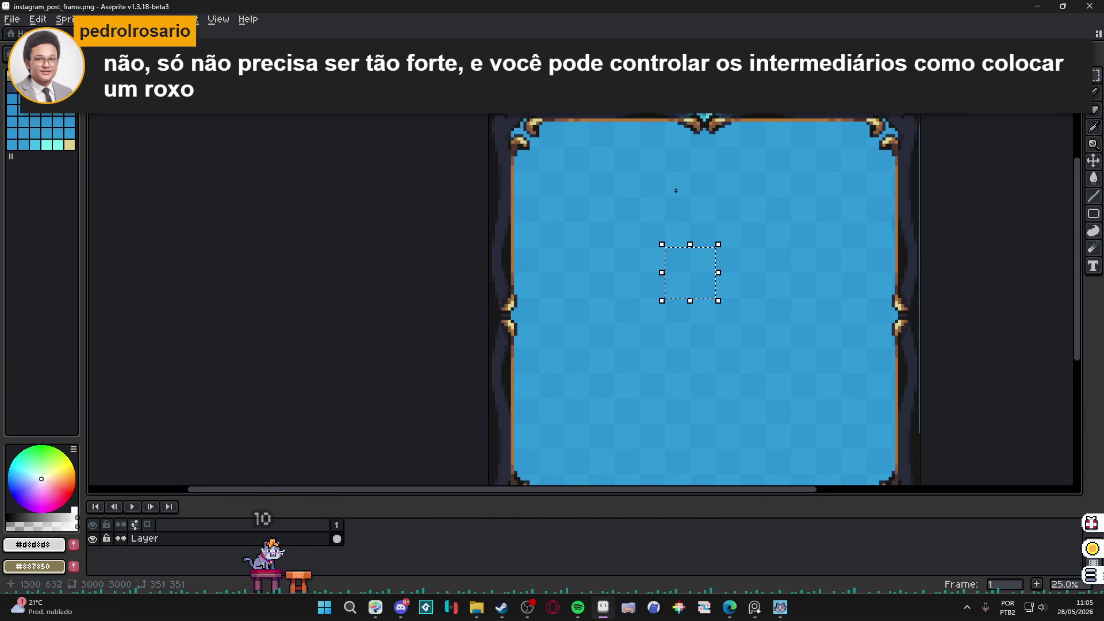
{"action": "key", "text": "ctrl+z"}
{"action": "scroll", "coordinate": [909, 296], "scroll_direction": "up", "scroll_amount": 3}
{"action": "left_click_drag", "start_coordinate": [917, 321], "coordinate": [752, 268]}
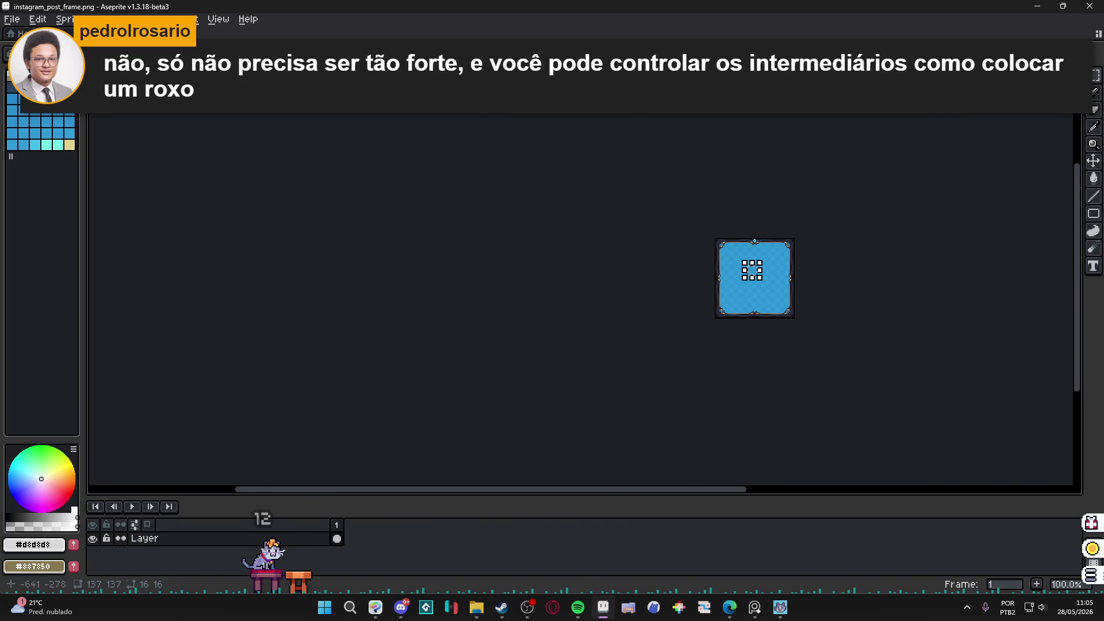
- Create a new 16×16 sprite, Sprite-0001, and try pasting the blue image into it
{"action": "left_click", "coordinate": [22, 23]}
{"action": "left_click", "coordinate": [23, 33]}
{"action": "left_click", "coordinate": [517, 425]}
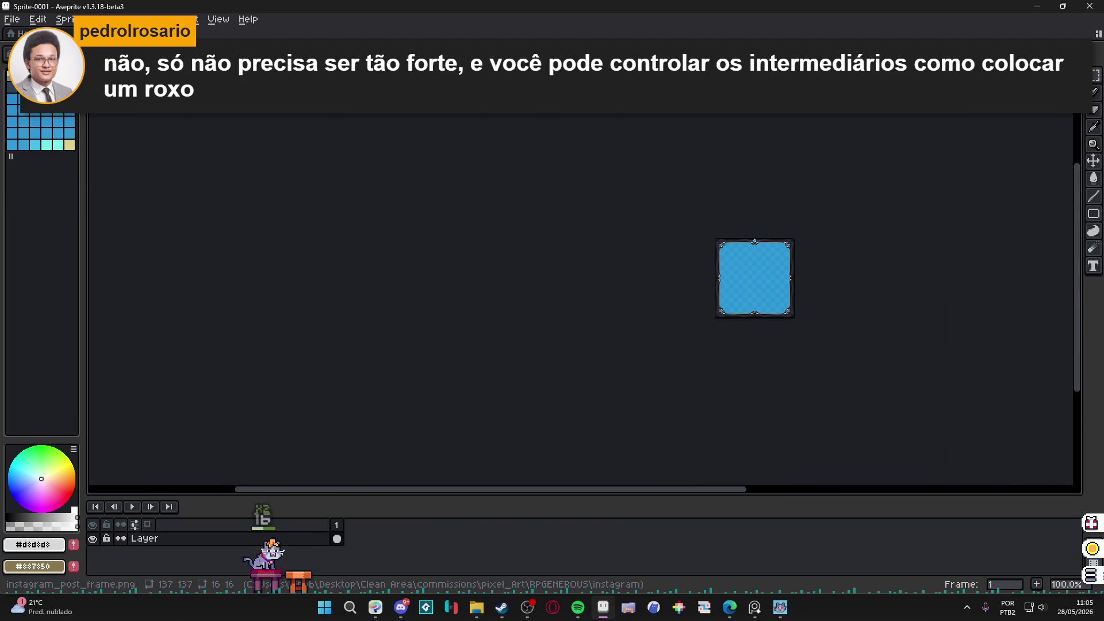
{"action": "key", "text": "ctrl+v"}
{"action": "scroll", "coordinate": [657, 259], "scroll_direction": "up", "scroll_amount": 4}
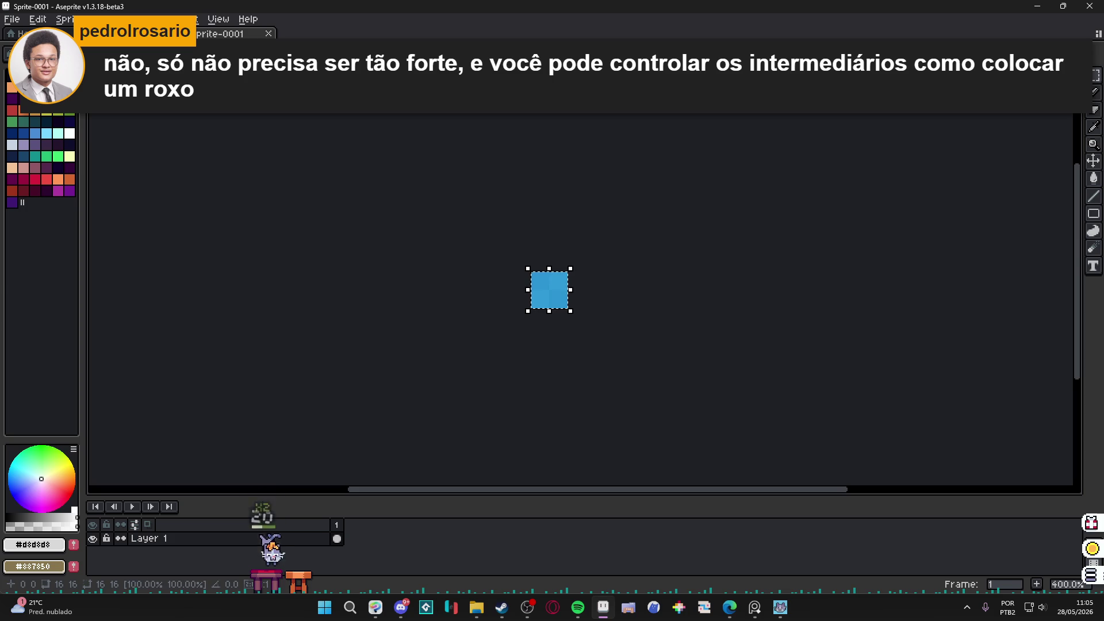
{"action": "key", "text": "Escape"}
- Return to instagram_post_frame.png and select, then deselect, the whole image
{"action": "key", "text": "ctrl+Tab"}
{"action": "scroll", "coordinate": [765, 252], "scroll_direction": "up", "scroll_amount": 3}
{"action": "key", "text": "ctrl+a"}
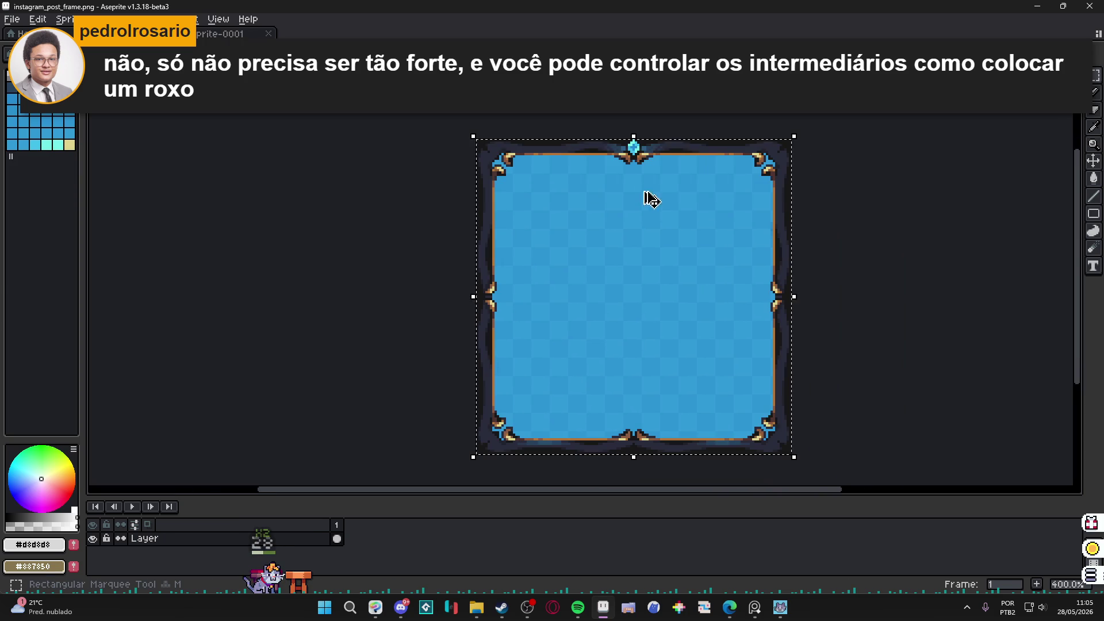
{"action": "scroll", "coordinate": [616, 261], "scroll_direction": "up", "scroll_amount": 3}
{"action": "key", "text": "ctrl+d"}
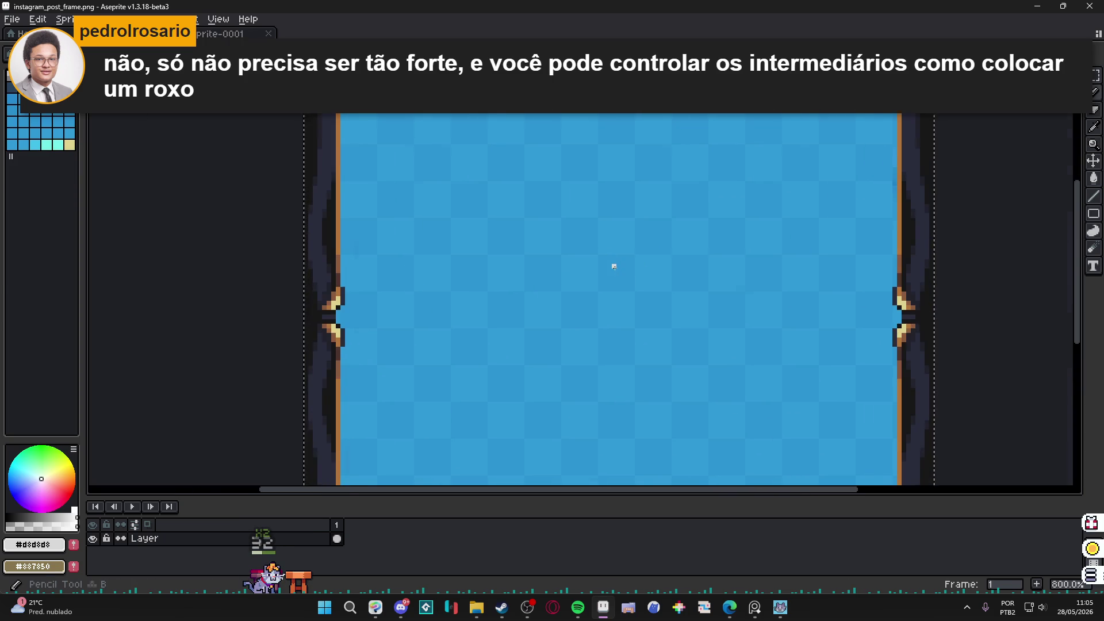
{"action": "scroll", "coordinate": [375, 173], "scroll_direction": "up", "scroll_amount": 1}
{"action": "scroll", "coordinate": [375, 172], "scroll_direction": "down", "scroll_amount": 3}
- Resize the post frame to 3000 px width with Lock Ratio on and inspect the corners
{"action": "left_click", "coordinate": [59, 24]}
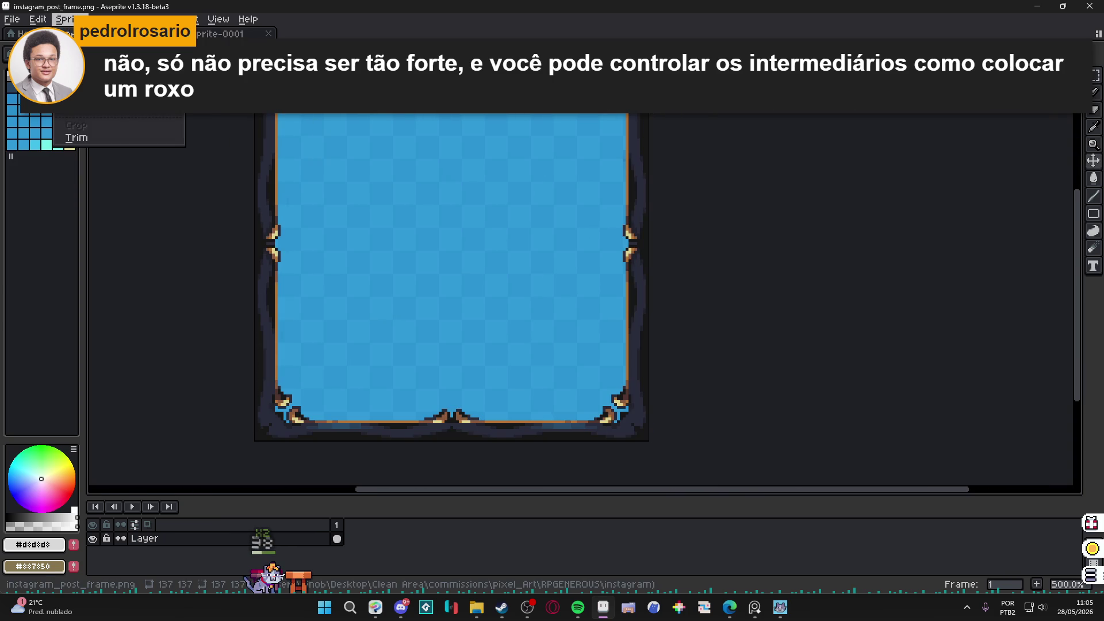
{"action": "left_click", "coordinate": [87, 73]}
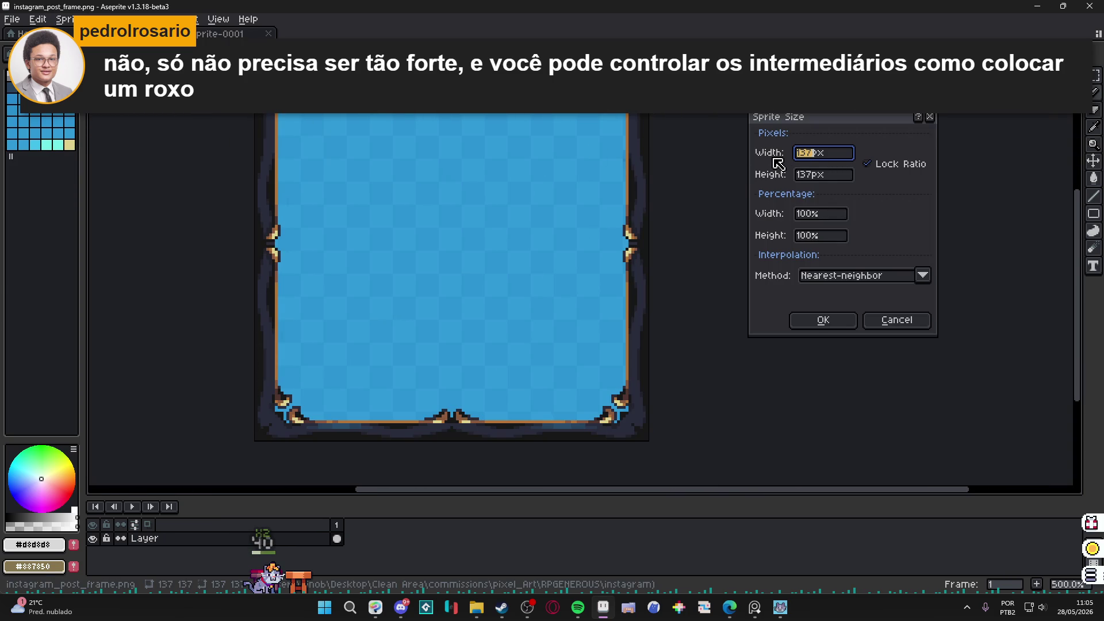
{"action": "type", "text": "00"}
{"action": "key", "text": "Return"}
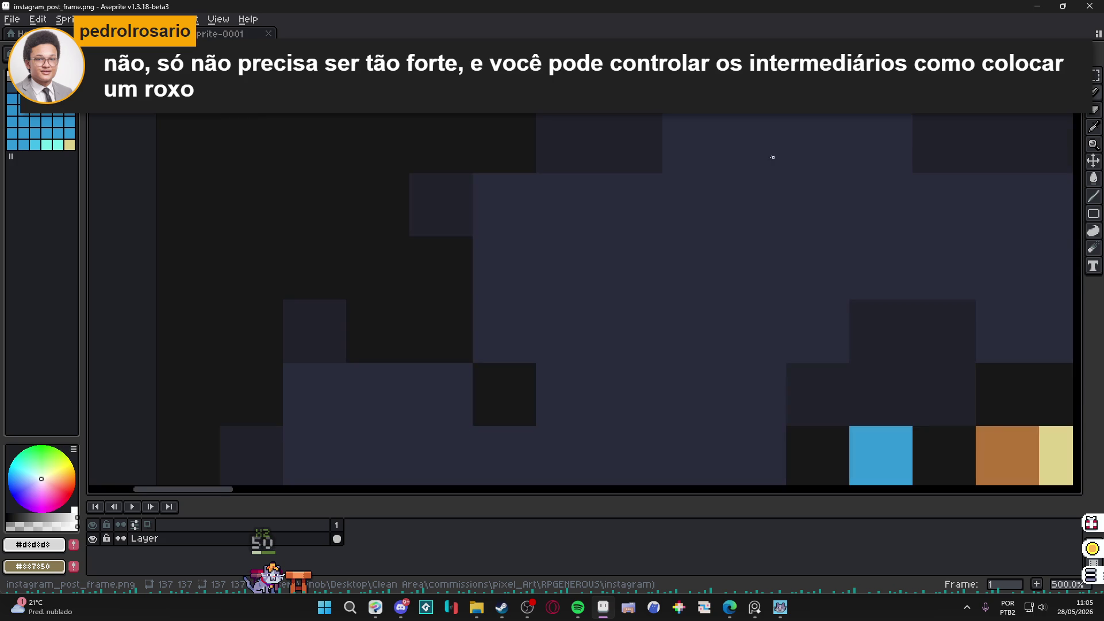
{"action": "scroll", "coordinate": [720, 302], "scroll_direction": "down", "scroll_amount": 5}
{"action": "scroll", "coordinate": [659, 285], "scroll_direction": "up", "scroll_amount": 2}
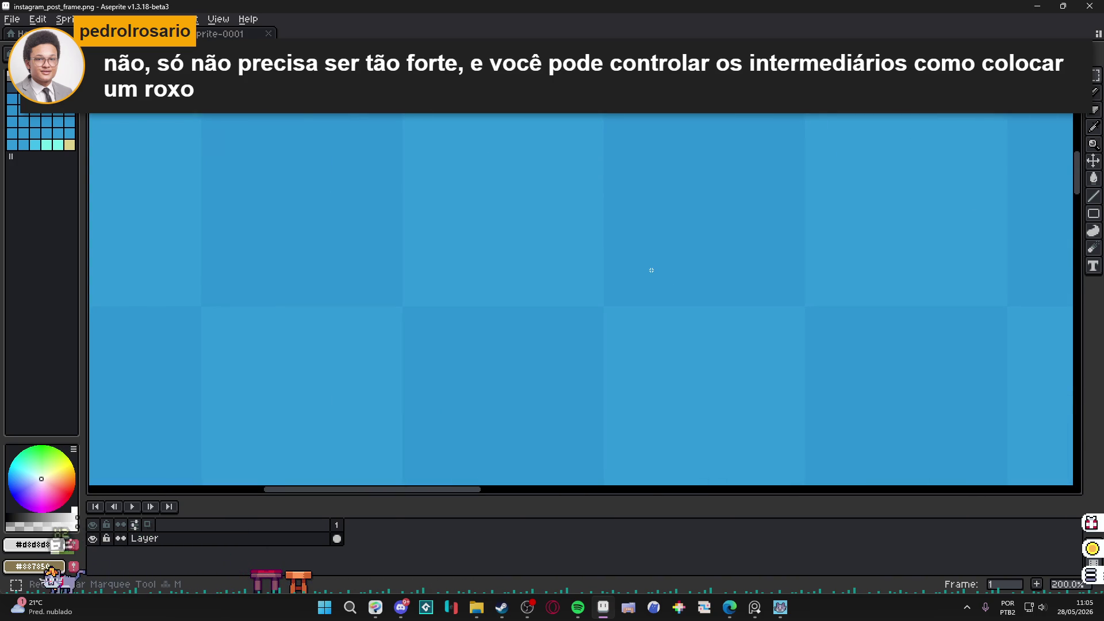
{"action": "scroll", "coordinate": [628, 249], "scroll_direction": "down", "scroll_amount": 2}
{"action": "scroll", "coordinate": [628, 249], "scroll_direction": "up", "scroll_amount": 2}
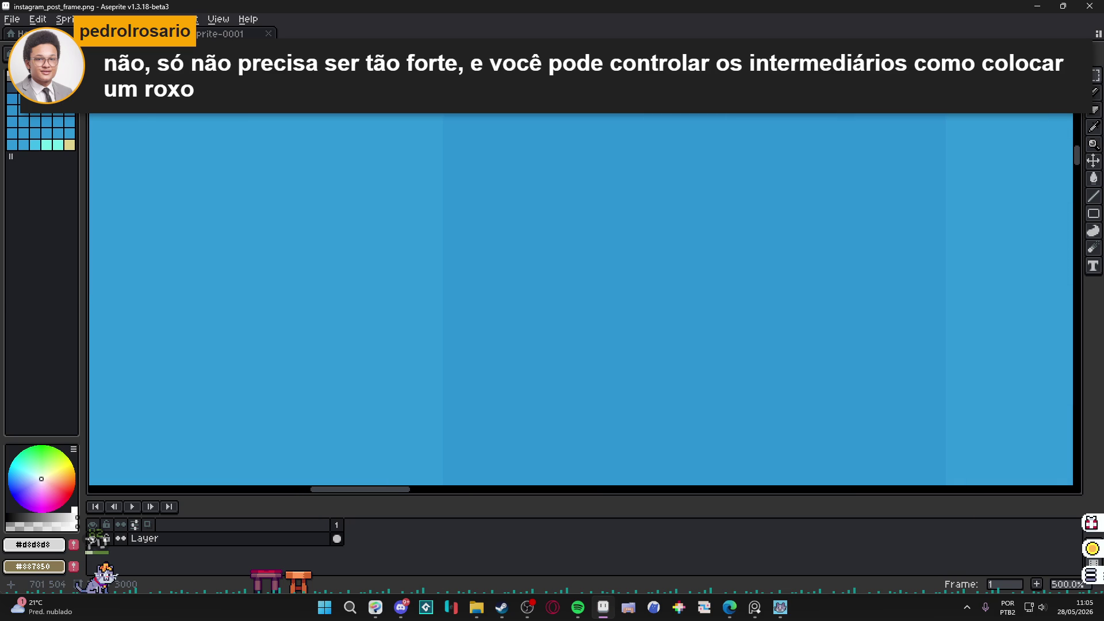
{"action": "mouse_move", "coordinate": [628, 249]}
{"action": "left_mouse_down"}
{"action": "mouse_move", "coordinate": [1061, 414]}
{"action": "mouse_move", "coordinate": [991, 370]}
{"action": "mouse_move", "coordinate": [316, 315]}
{"action": "mouse_move", "coordinate": [401, 321]}
{"action": "mouse_move", "coordinate": [406, 333]}
{"action": "left_mouse_up"}
{"action": "scroll", "coordinate": [407, 333], "scroll_direction": "down", "scroll_amount": 4}
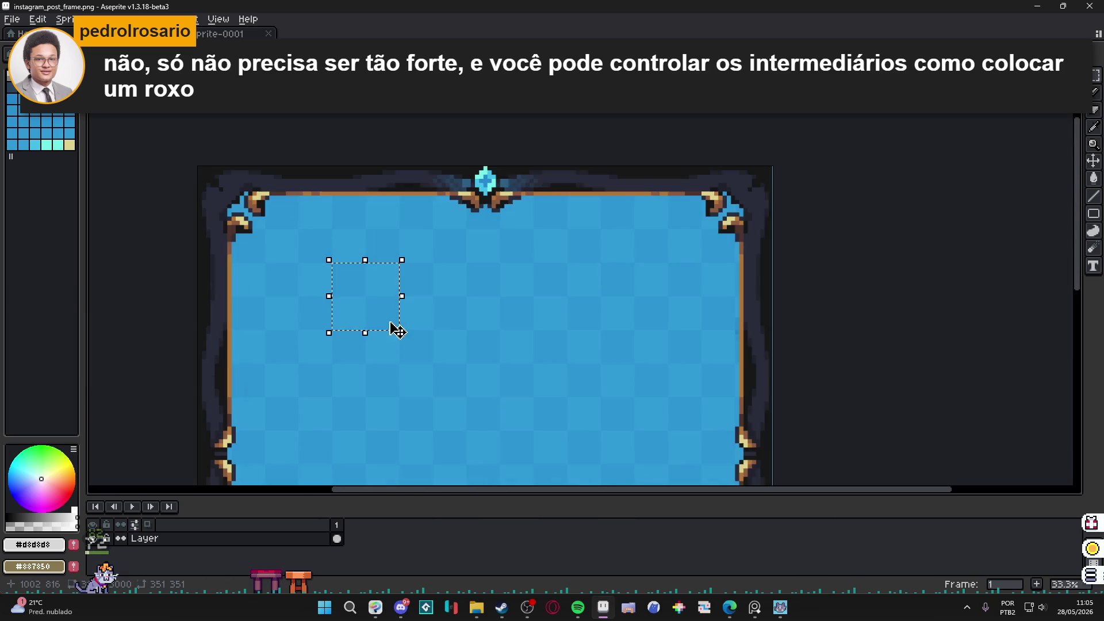
{"action": "scroll", "coordinate": [395, 328], "scroll_direction": "up", "scroll_amount": 2}
{"action": "scroll", "coordinate": [395, 321], "scroll_direction": "down", "scroll_amount": 1}
{"action": "left_click", "coordinate": [351, 199]}
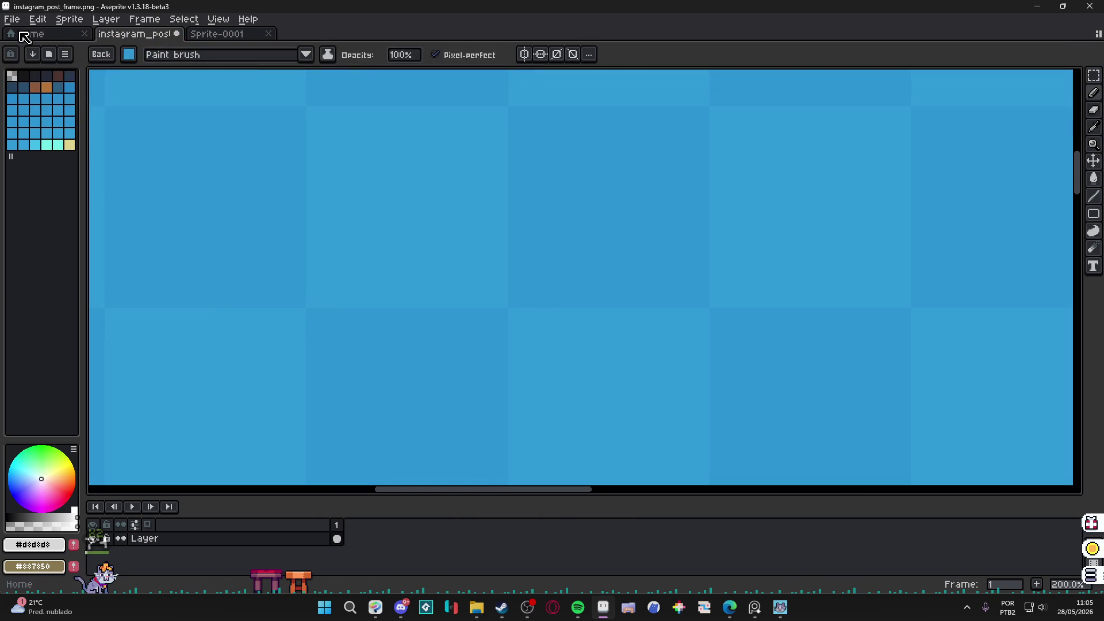
- Create a new 3000 × 3000 px sprite
{"action": "left_click", "coordinate": [11, 19]}
{"action": "left_click", "coordinate": [17, 36]}
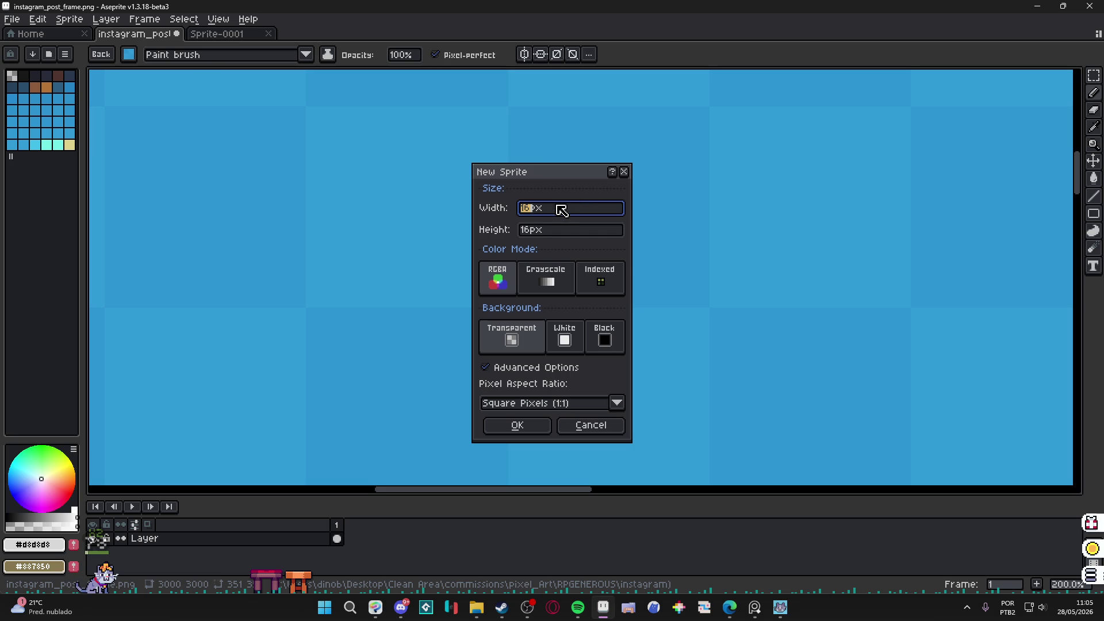
{"action": "key", "text": "Tab"}
{"action": "type", "text": "3"}
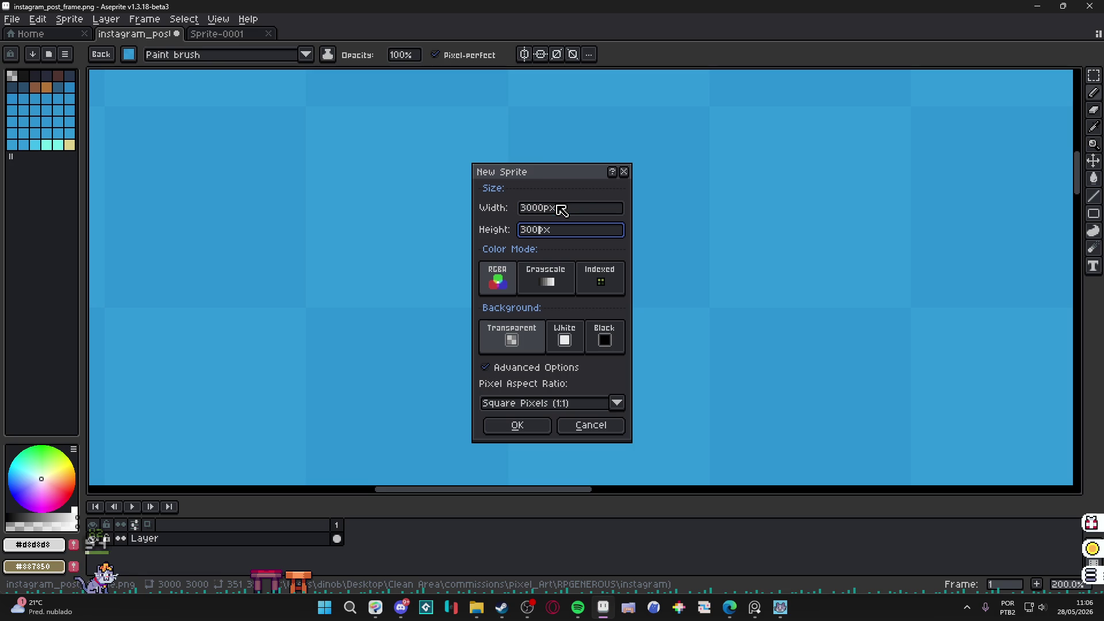
{"action": "type", "text": "0"}
{"action": "key", "text": "Return"}
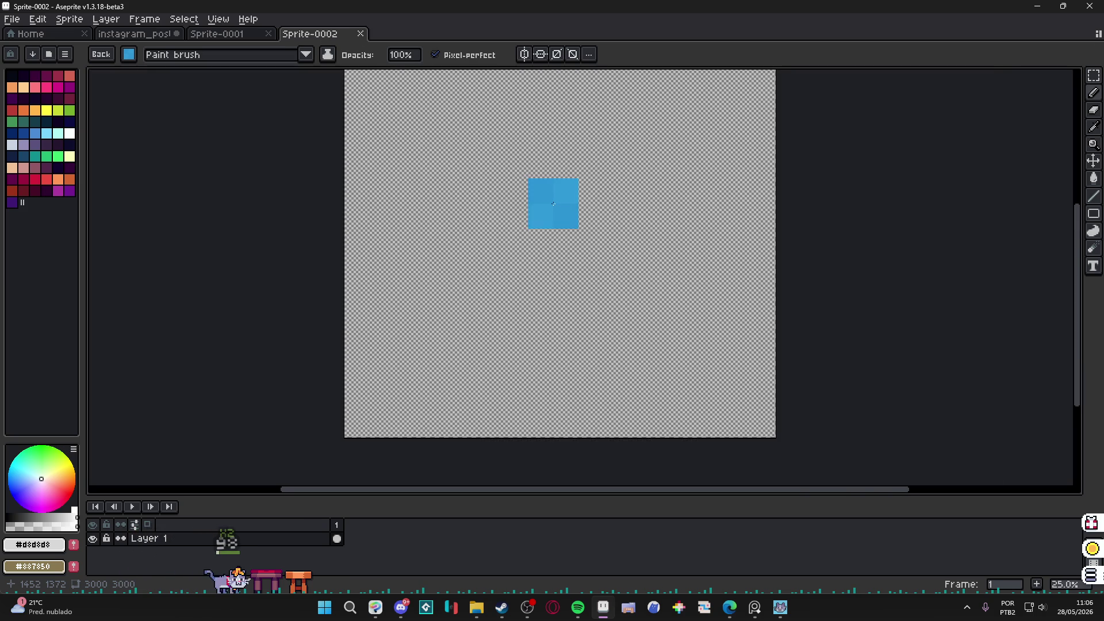
- Fill the new canvas with blue and minimize Aseprite to reveal Clip Studio Paint
{"action": "scroll", "coordinate": [554, 204], "scroll_direction": "down", "scroll_amount": 1}
{"action": "key", "text": "g"}
{"action": "left_click", "coordinate": [460, 173]}
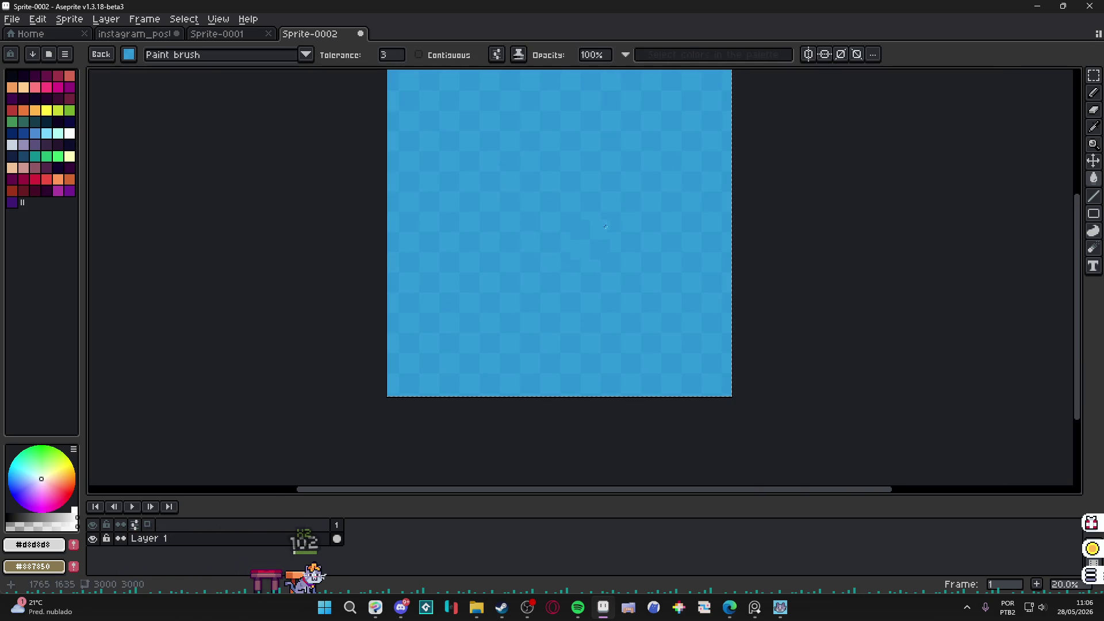
{"action": "left_click", "coordinate": [1037, 6]}
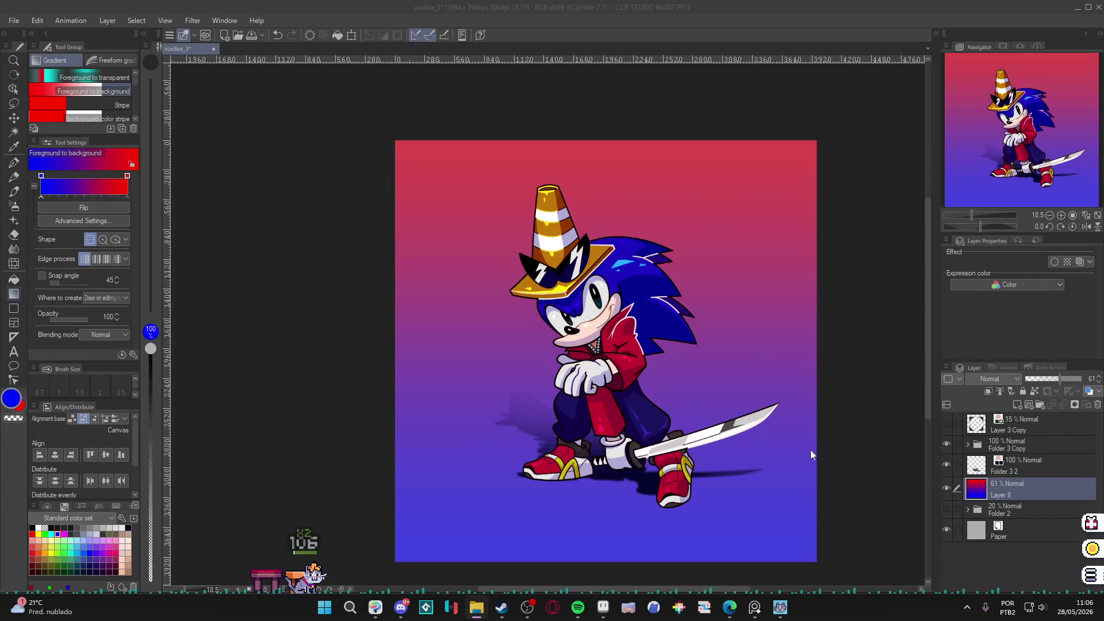
- Paste the blue checker image as Layer 9 and scale it to cover the whole canvas
{"action": "key", "text": "ctrl+v"}
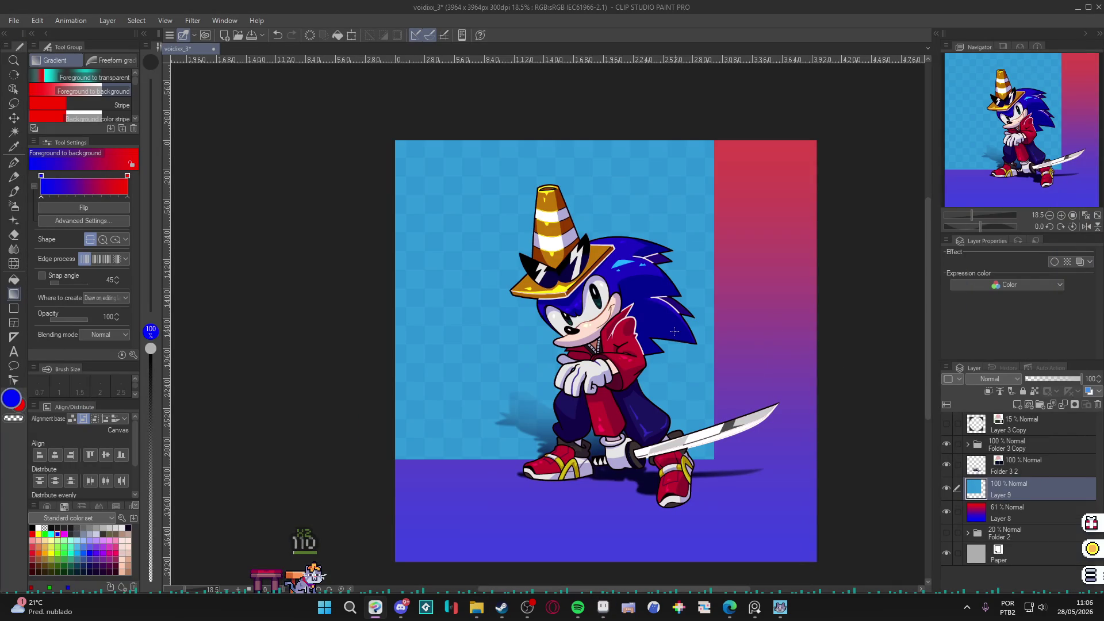
{"action": "key", "text": "k"}
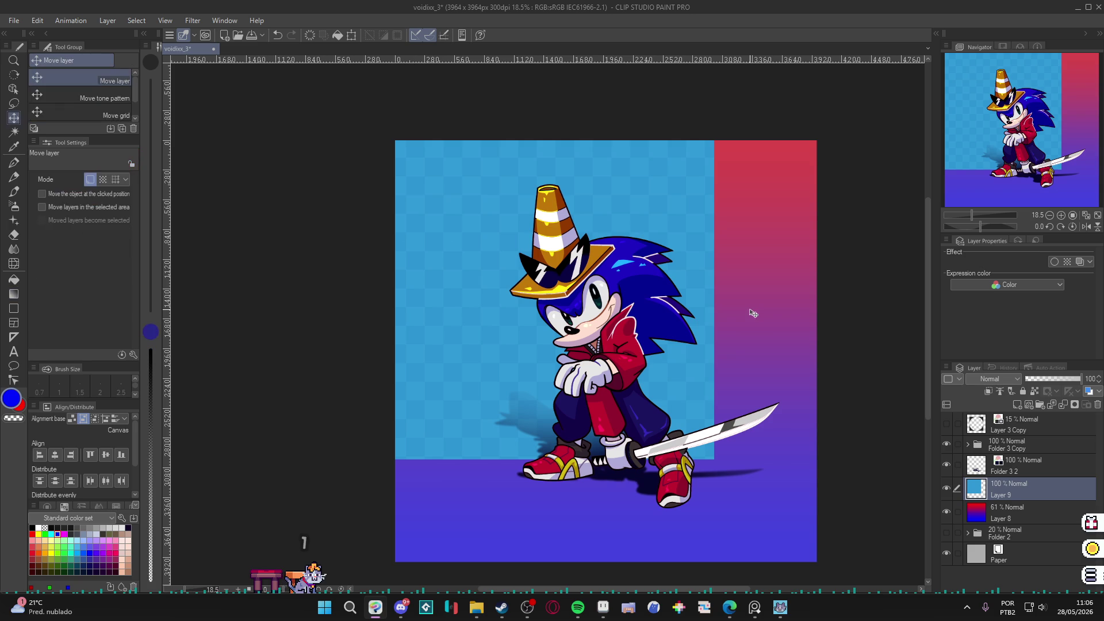
{"action": "mouse_move", "coordinate": [569, 295]}
{"action": "left_mouse_down"}
{"action": "mouse_move", "coordinate": [647, 357]}
{"action": "mouse_move", "coordinate": [613, 334]}
{"action": "left_mouse_up"}
{"action": "key", "text": "ctrl+z"}
{"action": "key", "text": "ctrl+t"}
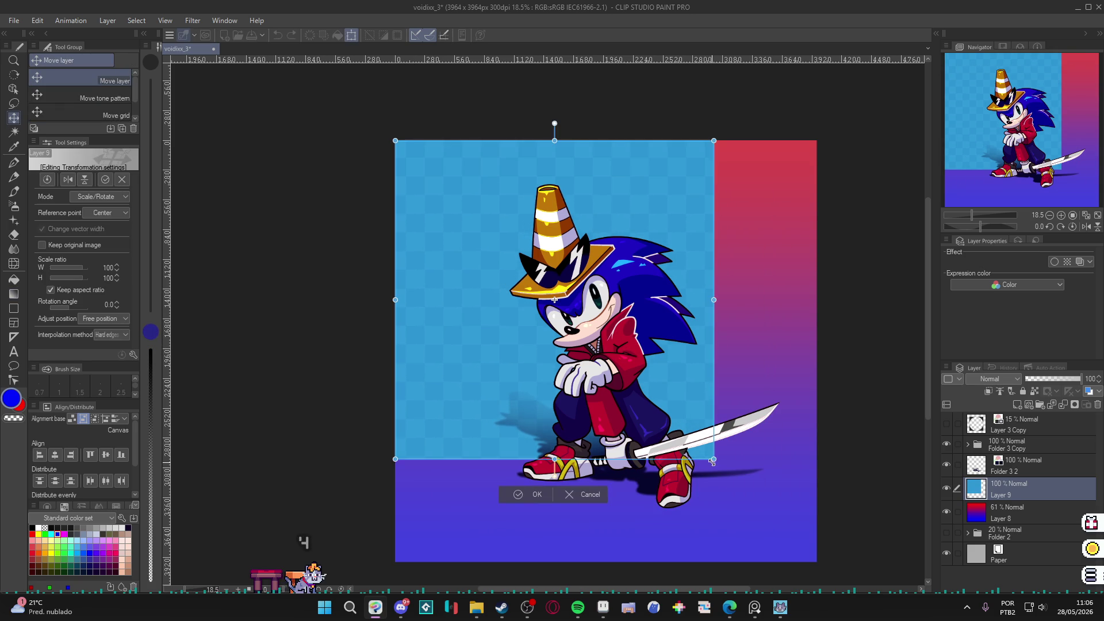
{"action": "left_click_drag", "start_coordinate": [714, 459], "coordinate": [803, 573]}
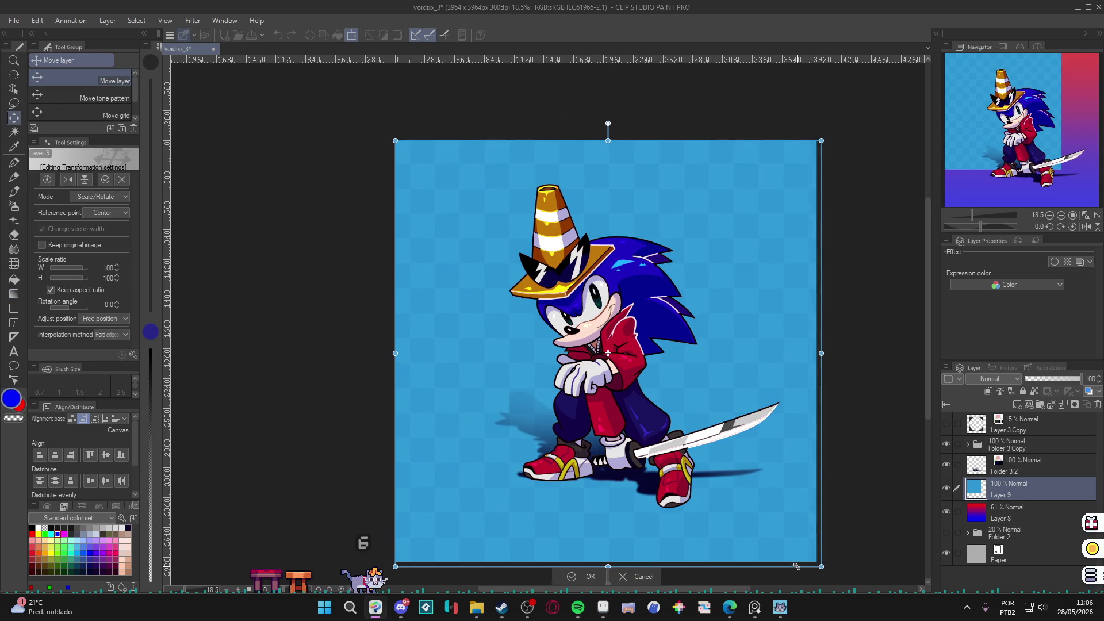
{"action": "key", "text": "Return"}
{"action": "left_click", "coordinate": [994, 381]}
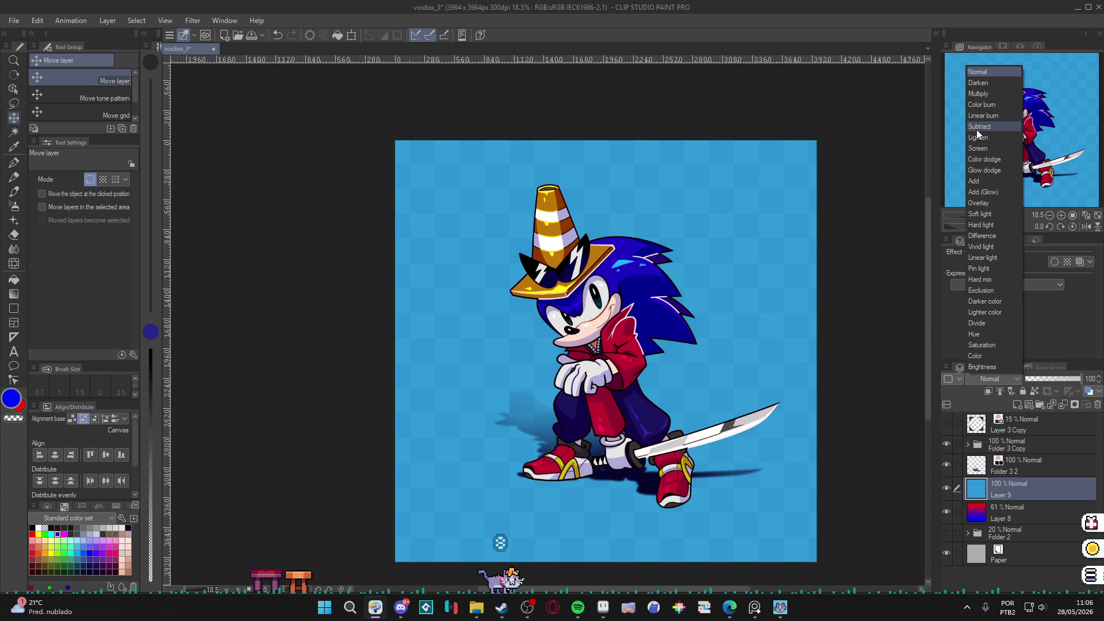
- Try Multiply, Color burn, Linear burn and Subtract, then set Layer 9 to Lighten at 59% opacity
{"action": "left_click", "coordinate": [980, 94]}
{"action": "mouse_move", "coordinate": [1048, 387]}
{"action": "left_mouse_down"}
{"action": "mouse_move", "coordinate": [1034, 389]}
{"action": "mouse_move", "coordinate": [1077, 394]}
{"action": "mouse_move", "coordinate": [1036, 380]}
{"action": "mouse_move", "coordinate": [1075, 380]}
{"action": "mouse_move", "coordinate": [991, 374]}
{"action": "left_mouse_up"}
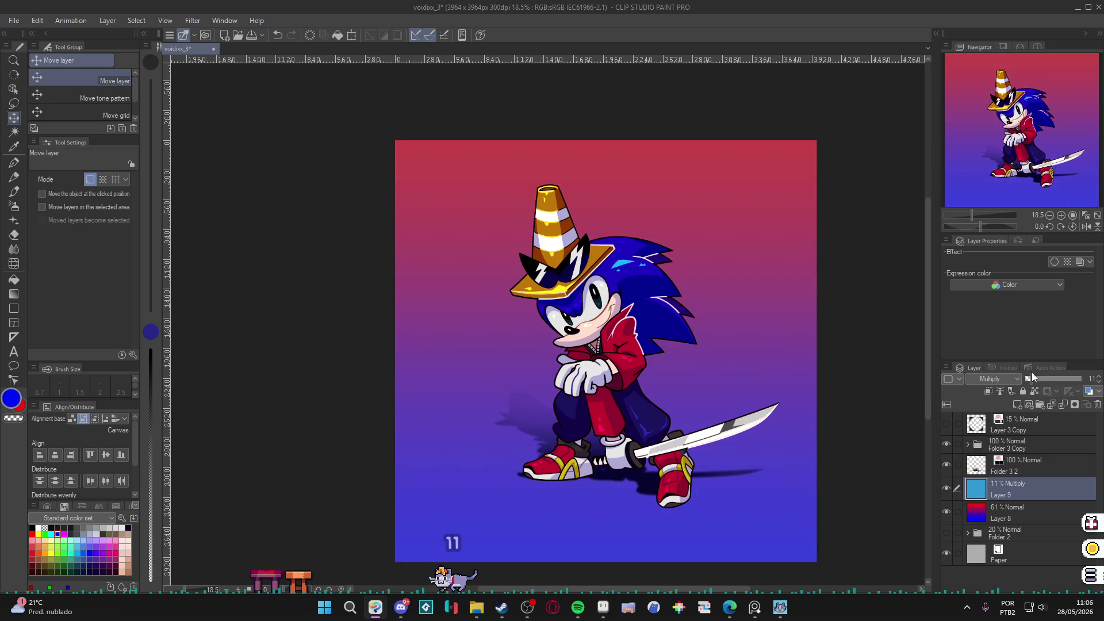
{"action": "key", "text": "ctrl+z"}
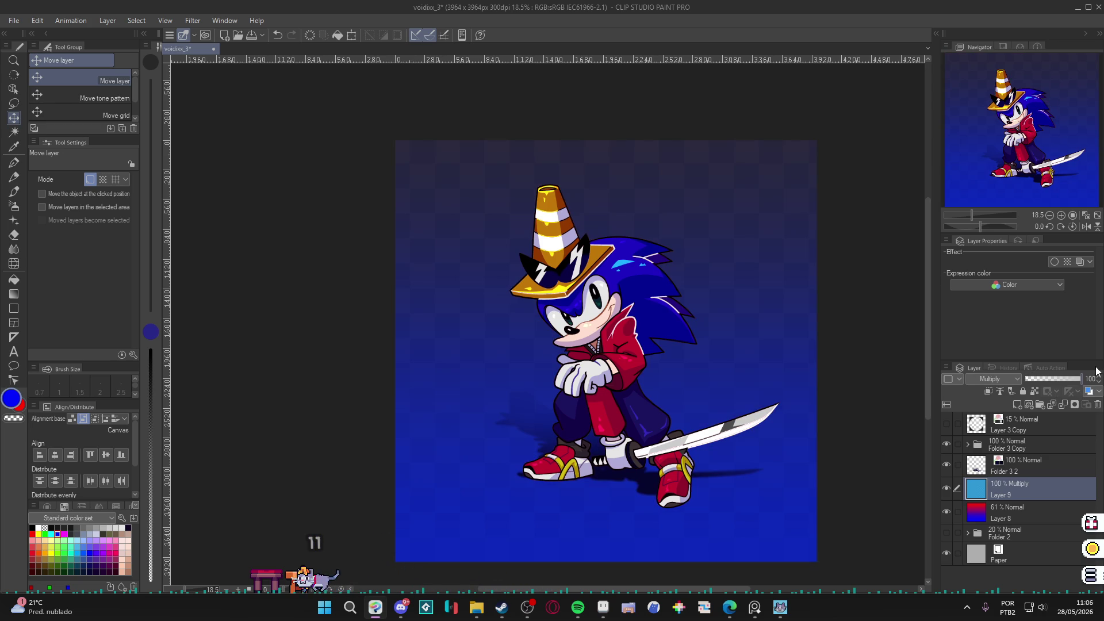
{"action": "left_click", "coordinate": [998, 379]}
{"action": "left_click", "coordinate": [992, 107]}
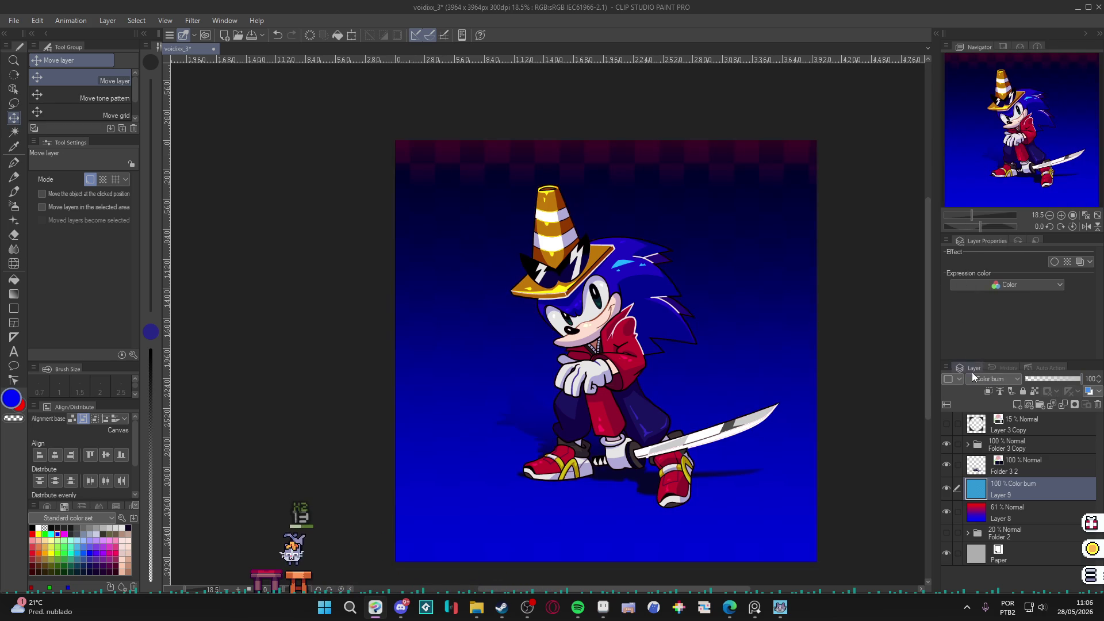
{"action": "left_click", "coordinate": [995, 381]}
{"action": "left_click", "coordinate": [989, 116]}
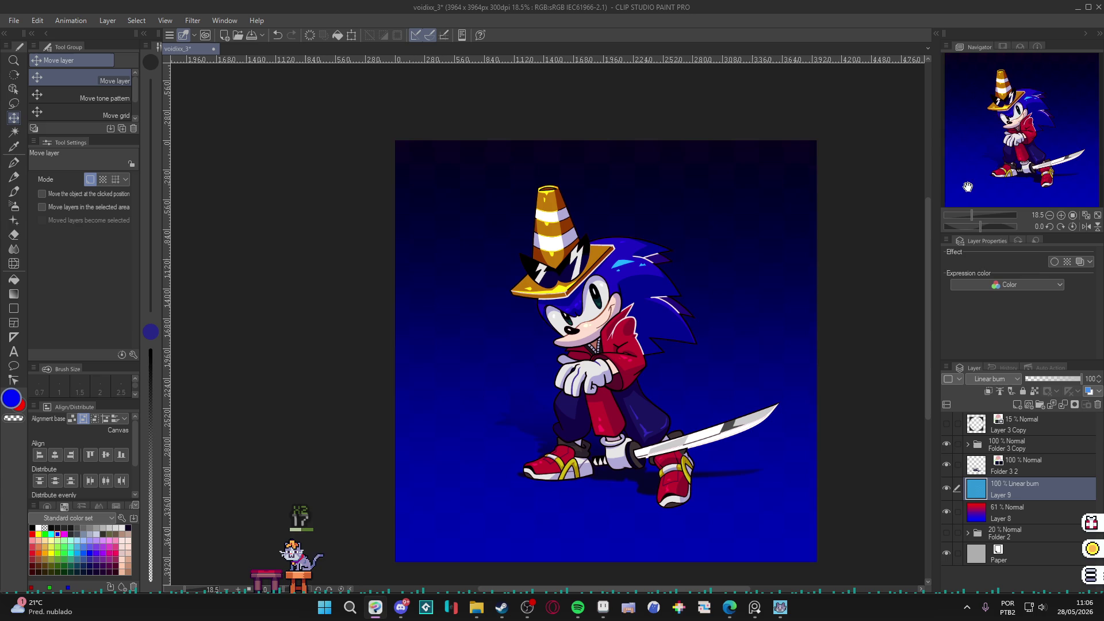
{"action": "left_click", "coordinate": [987, 378]}
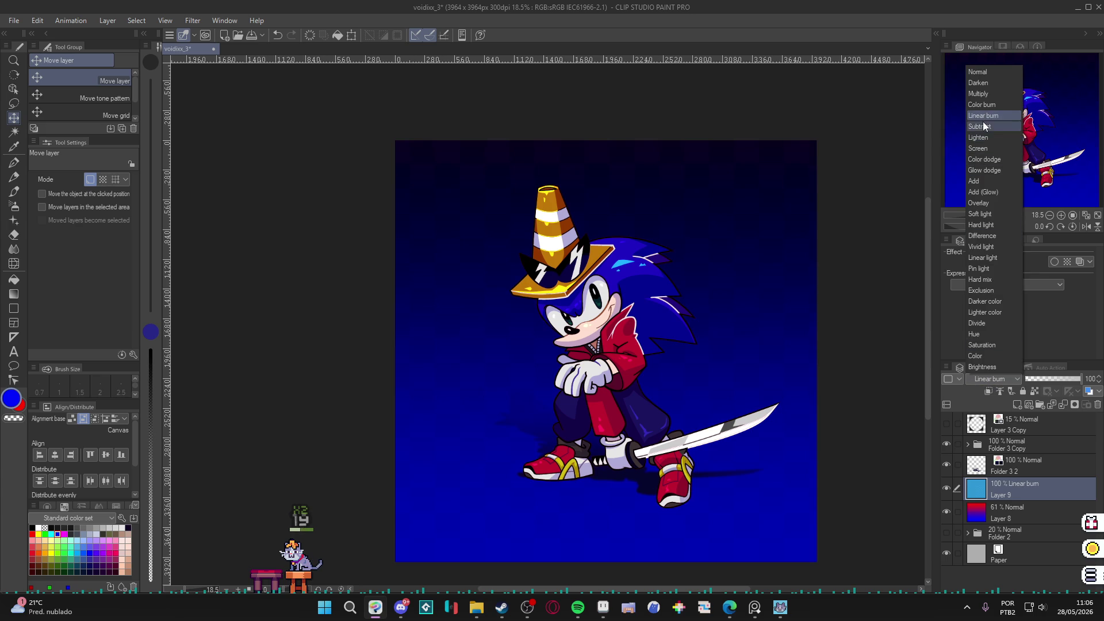
{"action": "left_click", "coordinate": [982, 126]}
{"action": "left_click", "coordinate": [993, 378]}
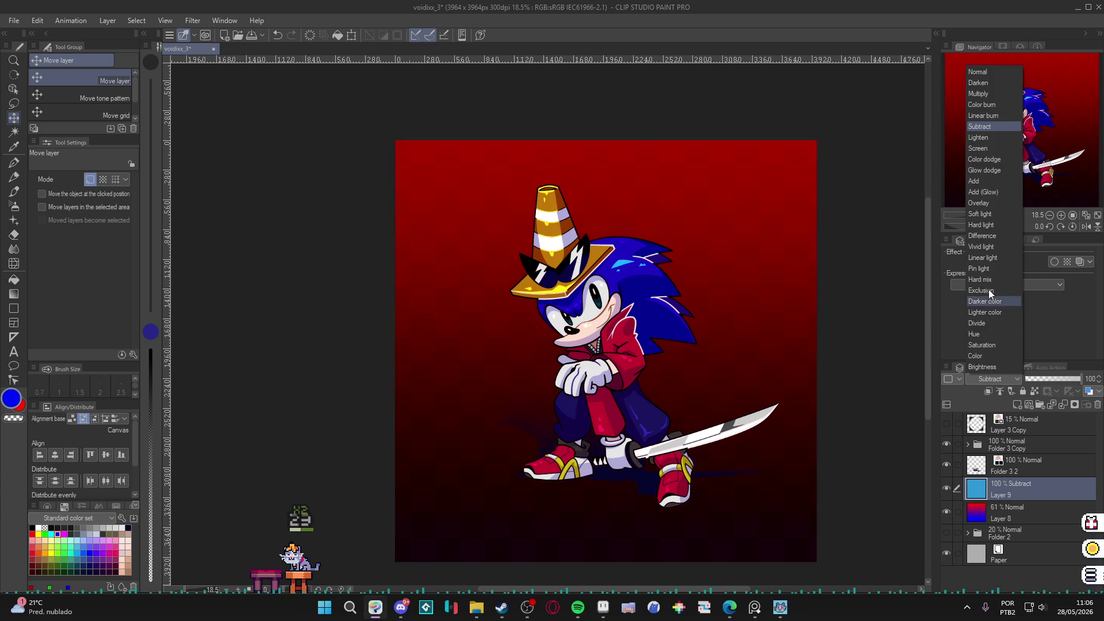
{"action": "left_click", "coordinate": [998, 138]}
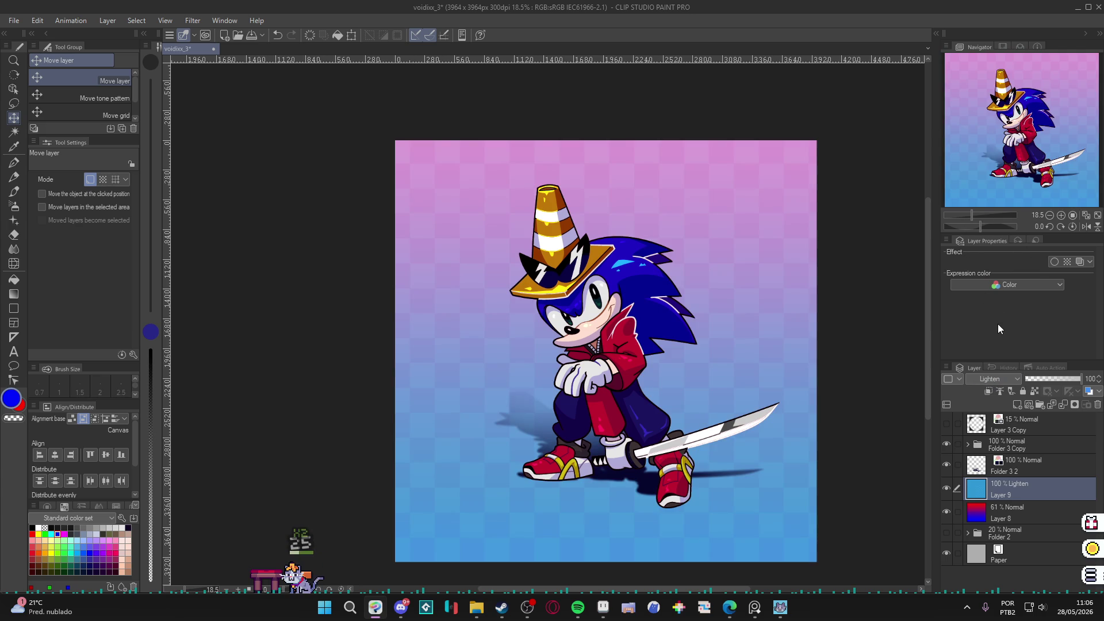
{"action": "left_click_drag", "start_coordinate": [1077, 378], "coordinate": [1058, 379]}
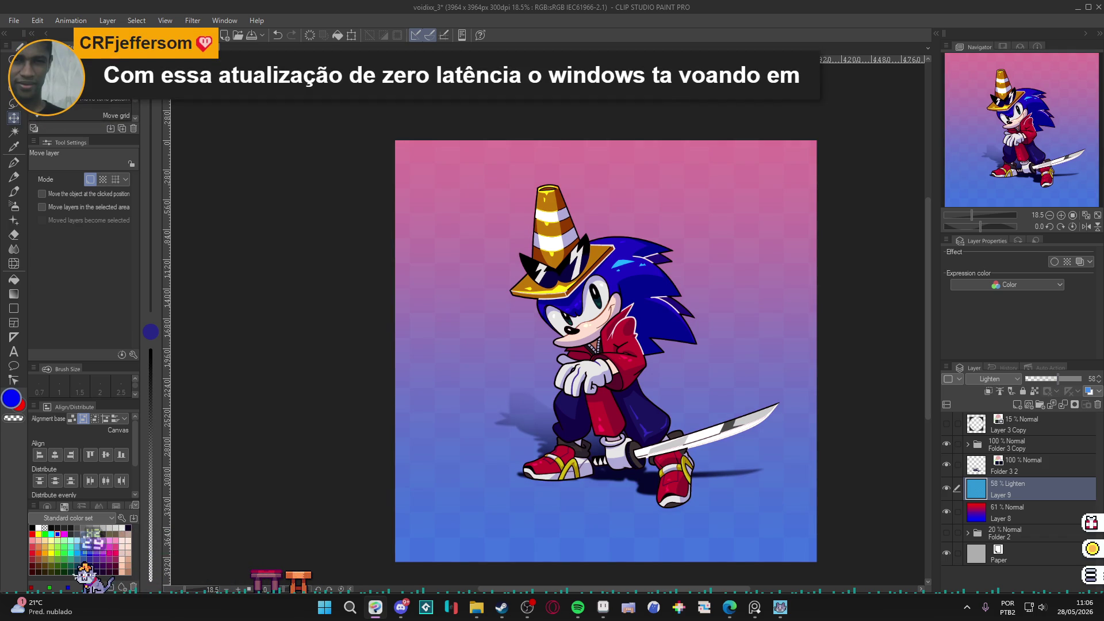
- Toggle Layer 9's visibility on and off to compare the background
{"action": "left_click", "coordinate": [926, 452]}
{"action": "left_click", "coordinate": [948, 489]}
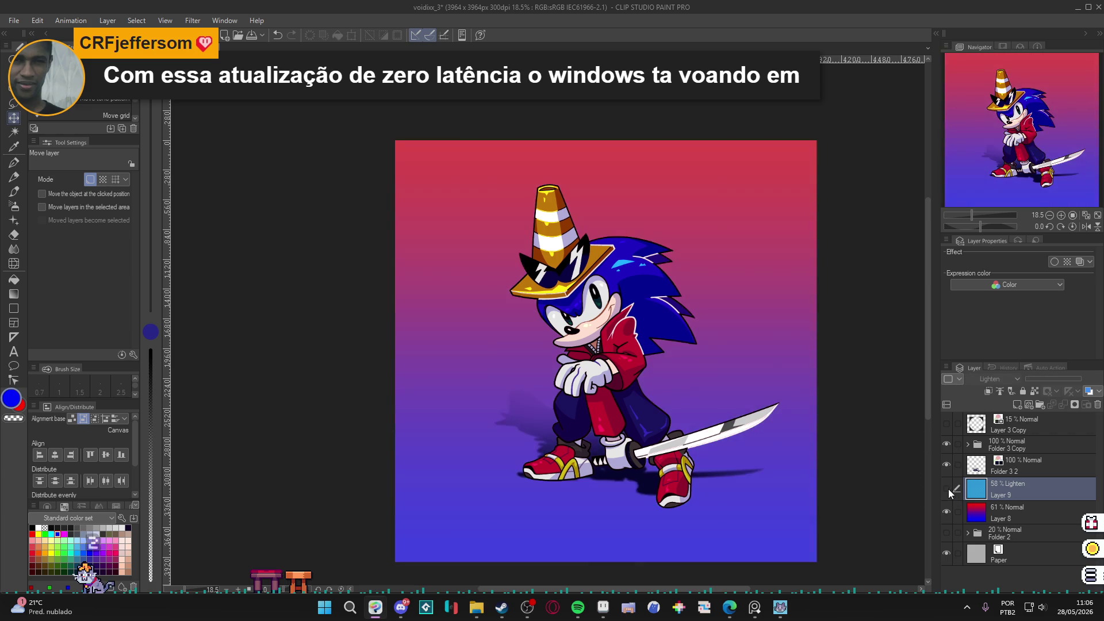
{"action": "left_click", "coordinate": [948, 488]}
{"action": "left_click", "coordinate": [948, 487]}
{"action": "left_click", "coordinate": [948, 487]}
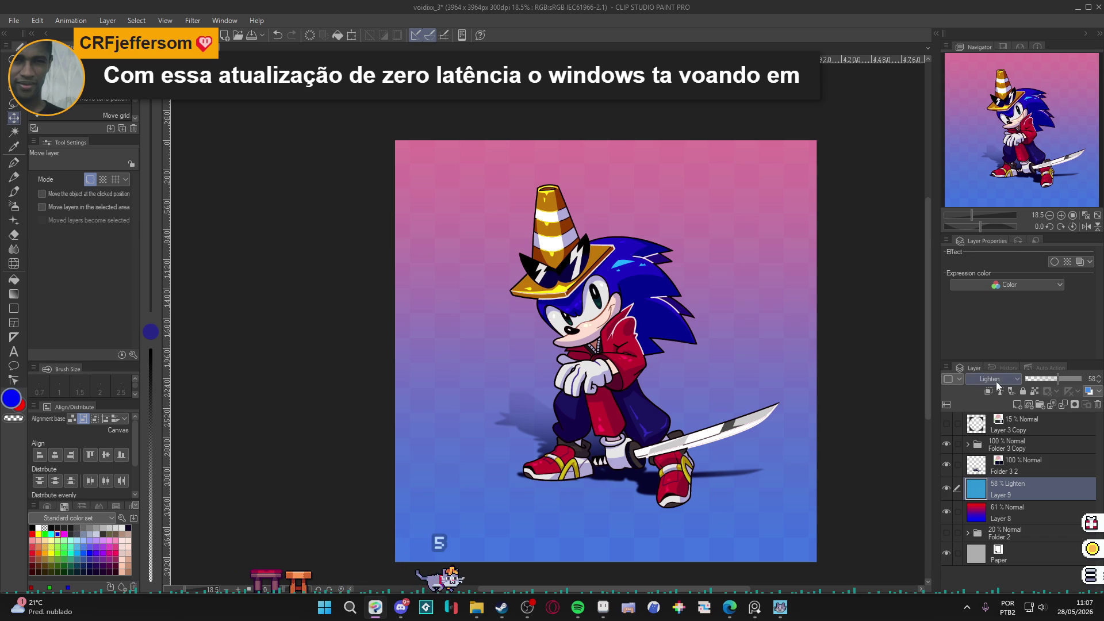
- Set Layer 9 to Normal blending at 100% opacity
{"action": "left_click", "coordinate": [994, 379]}
{"action": "left_click", "coordinate": [995, 72]}
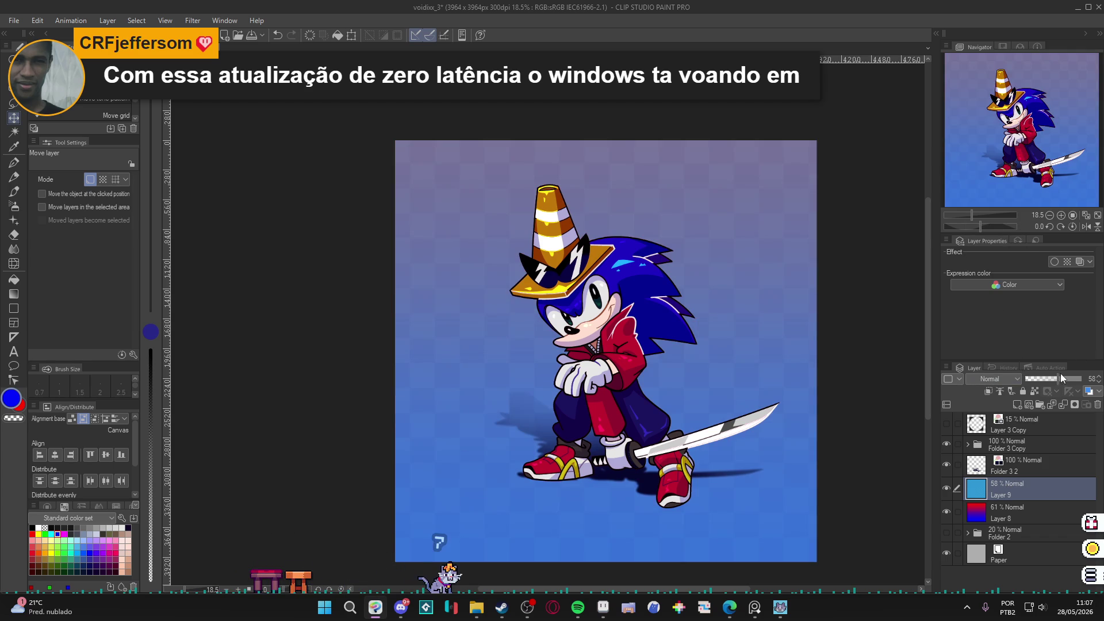
{"action": "left_click_drag", "start_coordinate": [1061, 378], "coordinate": [1100, 389]}
{"action": "scroll", "coordinate": [749, 378], "scroll_direction": "up", "scroll_amount": 1}
{"action": "key", "text": "w"}
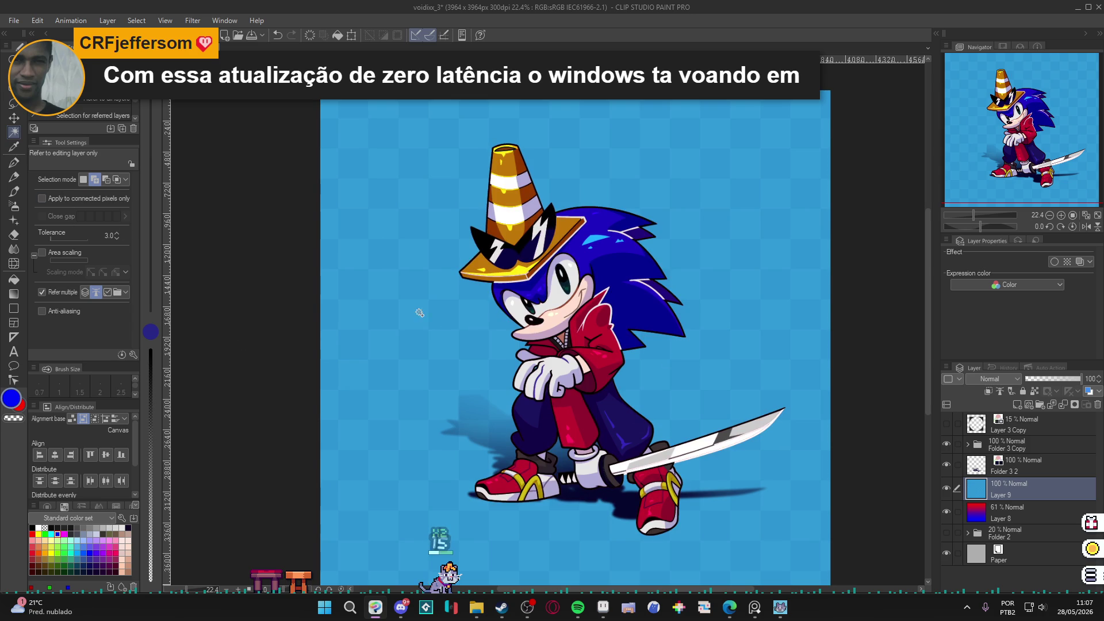
- Test an auto-selection of the blue background and briefly toggle Layer 9's visibility
{"action": "left_click", "coordinate": [419, 344]}
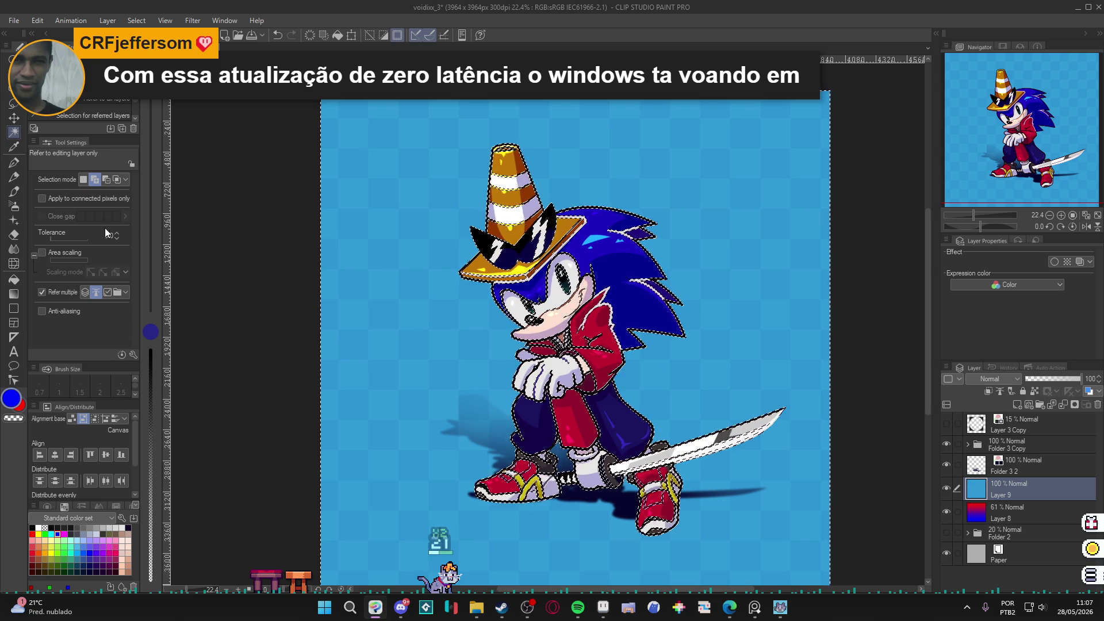
{"action": "key", "text": "ctrl+d"}
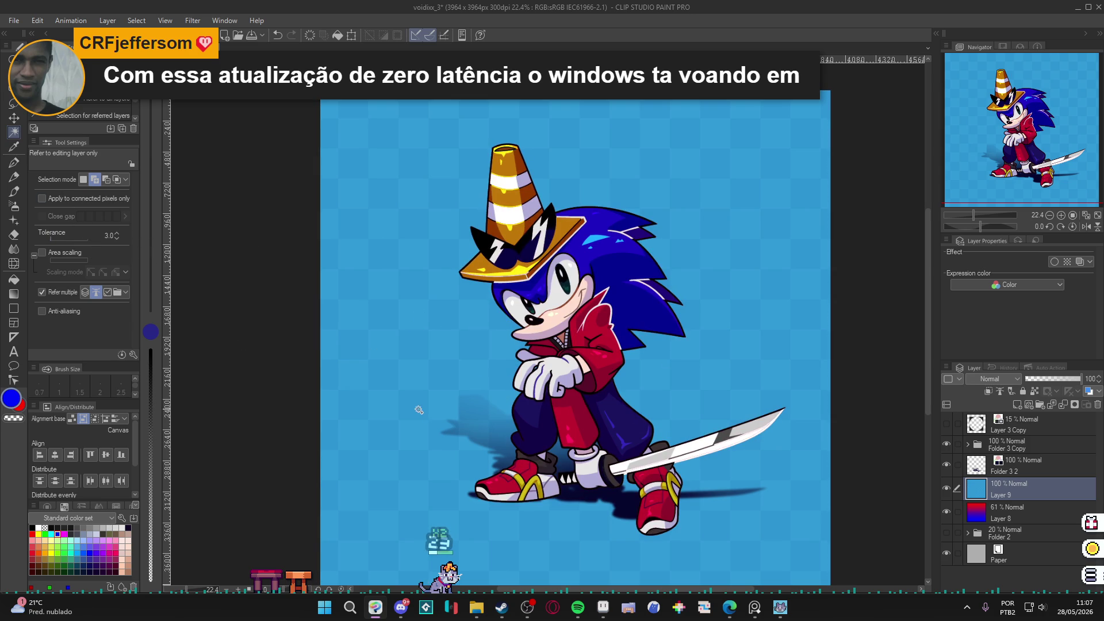
{"action": "left_click", "coordinate": [947, 488]}
{"action": "left_click", "coordinate": [946, 489]}
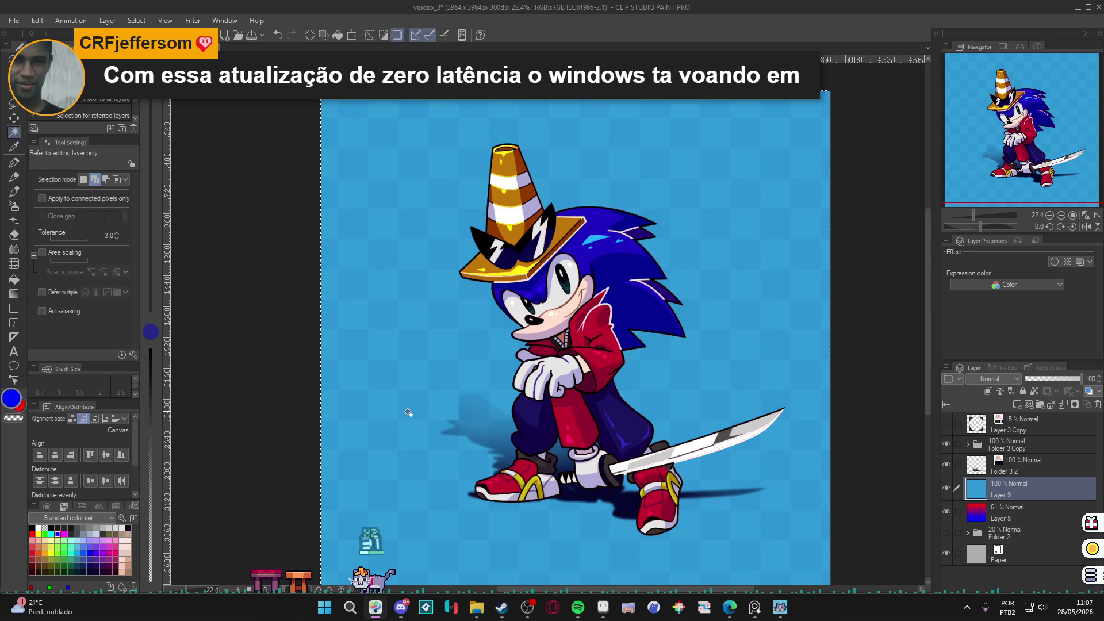
- Set Auto Select tolerance to 2.0, select the checker squares, and paste them as Layer 9 Copy
{"action": "key", "text": "ctrl+a"}
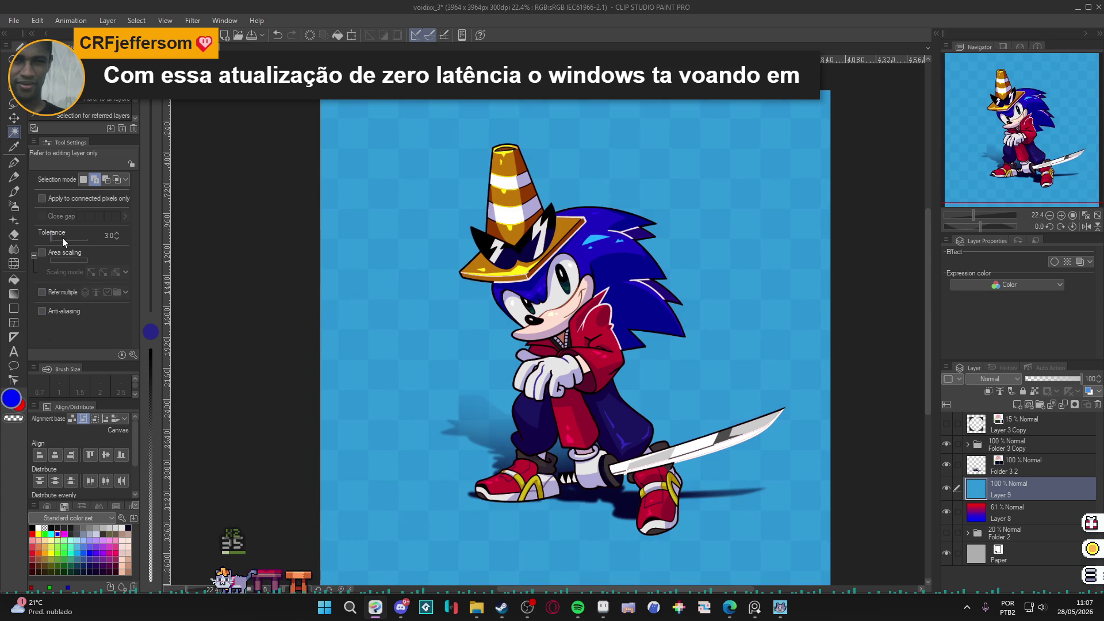
{"action": "left_click", "coordinate": [117, 238]}
{"action": "key", "text": "ctrl+d"}
{"action": "left_click", "coordinate": [404, 358]}
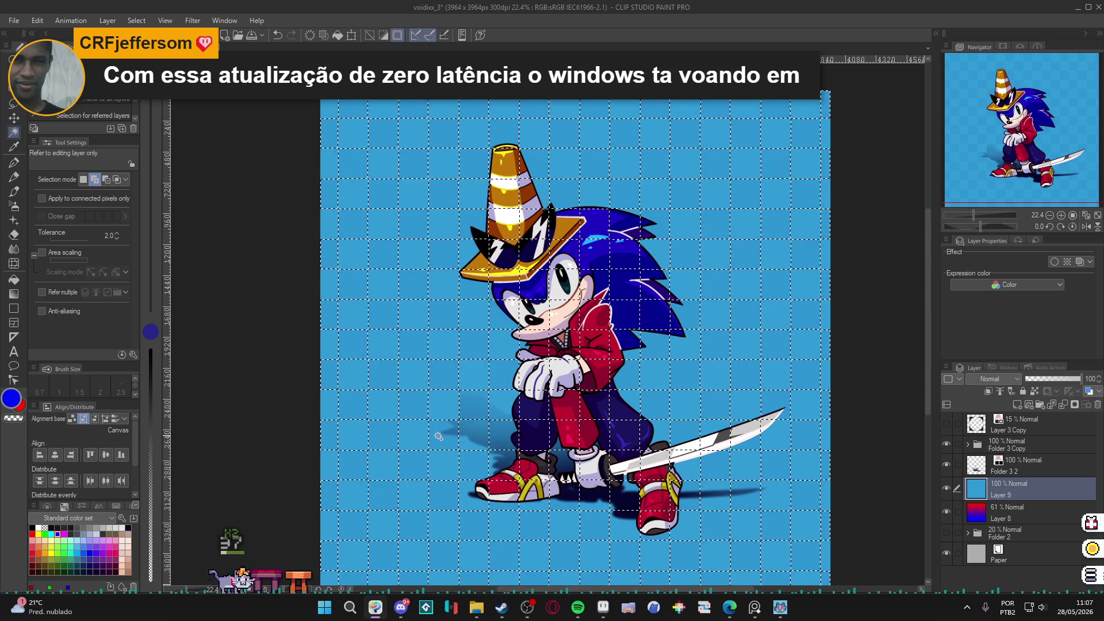
{"action": "key", "text": "ctrl+c"}
{"action": "key", "text": "ctrl+v"}
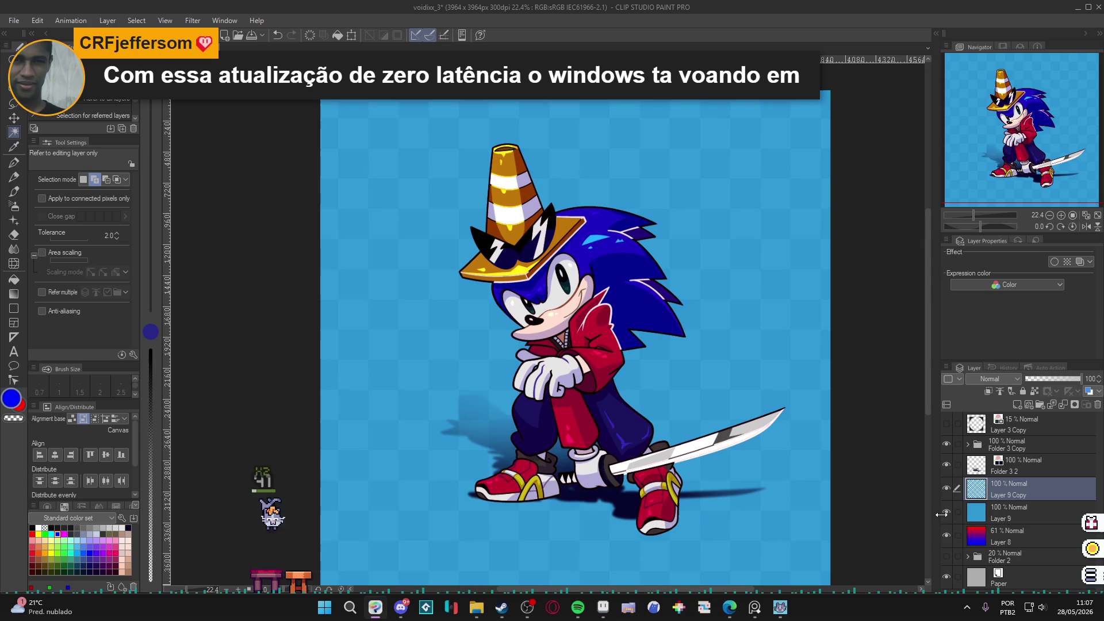
- Hide Layer 9 and set Layer 9 Copy to Multiply at about 9% opacity
{"action": "left_click", "coordinate": [947, 512]}
{"action": "left_click", "coordinate": [1000, 379]}
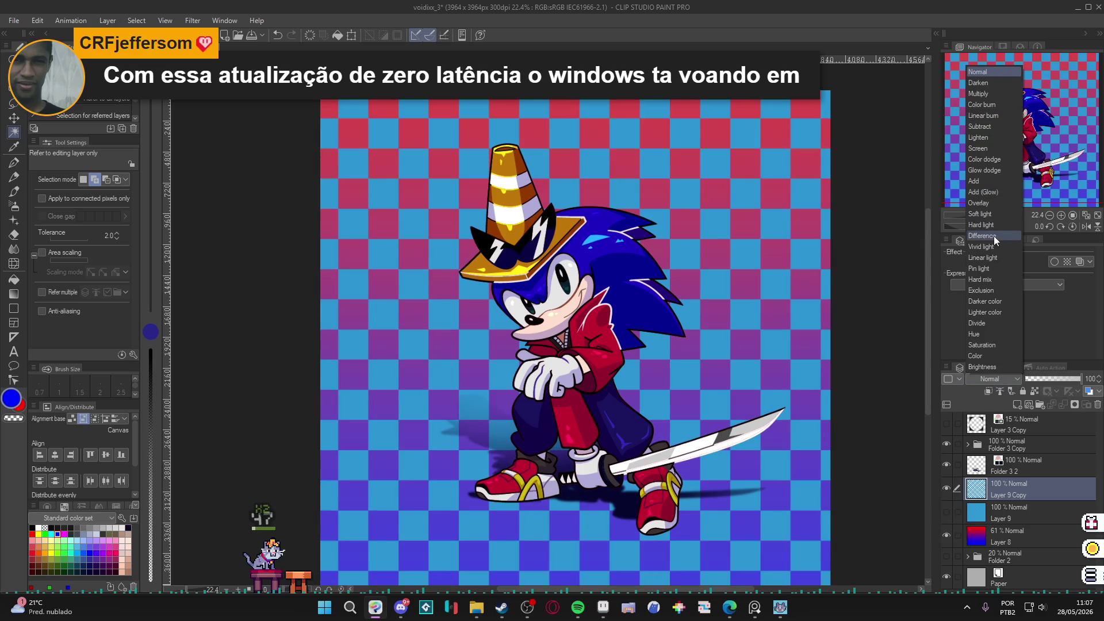
{"action": "left_click", "coordinate": [979, 93]}
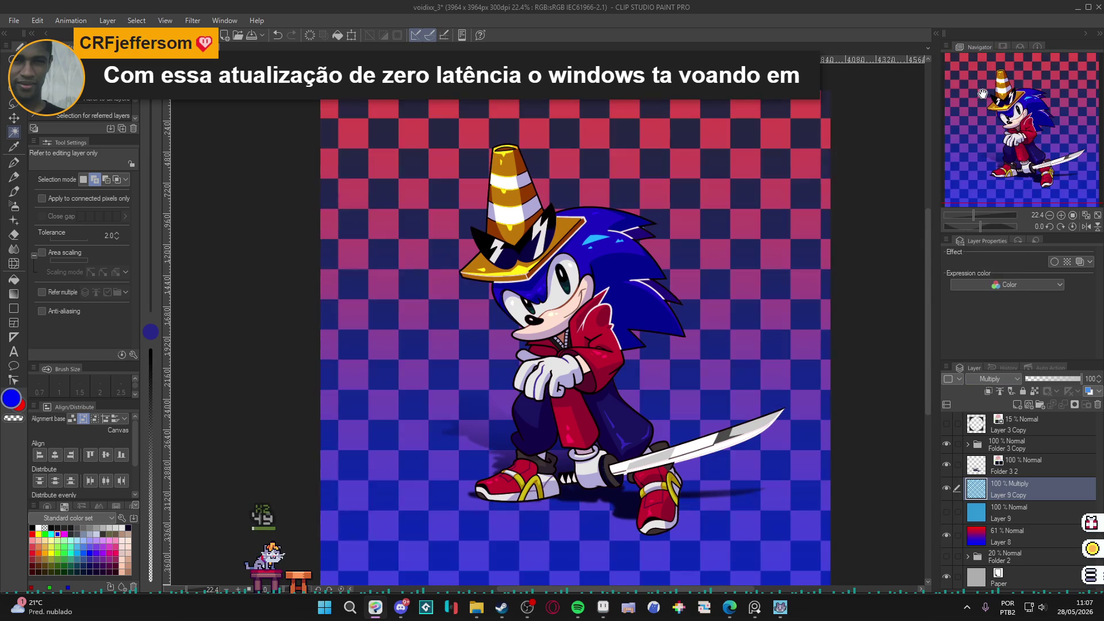
{"action": "left_click", "coordinate": [1030, 379]}
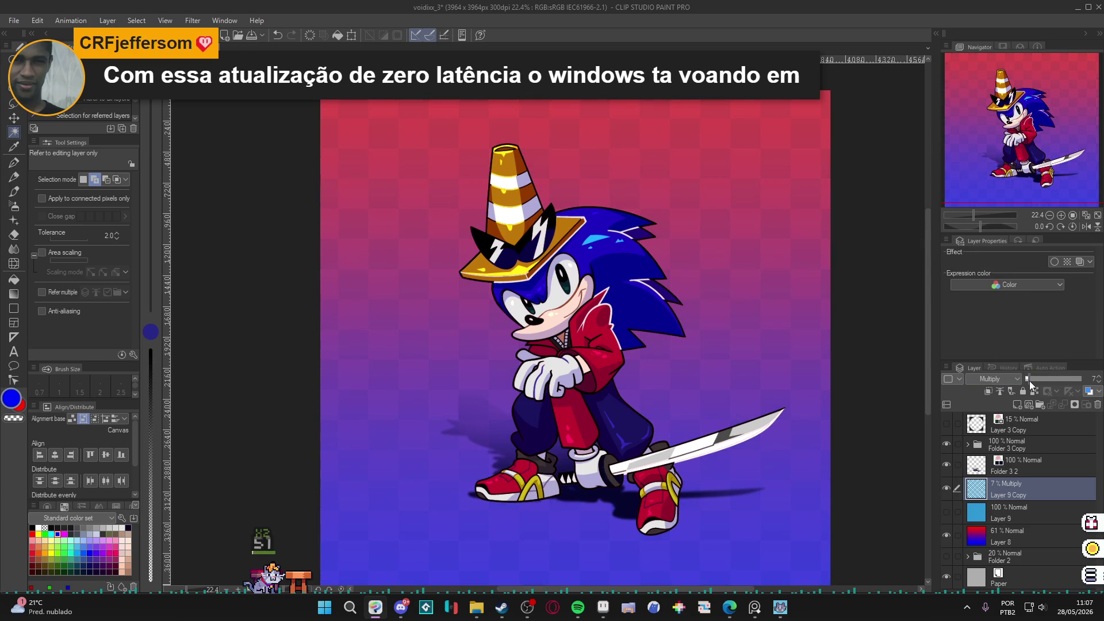
{"action": "scroll", "coordinate": [690, 417], "scroll_direction": "down", "scroll_amount": 2}
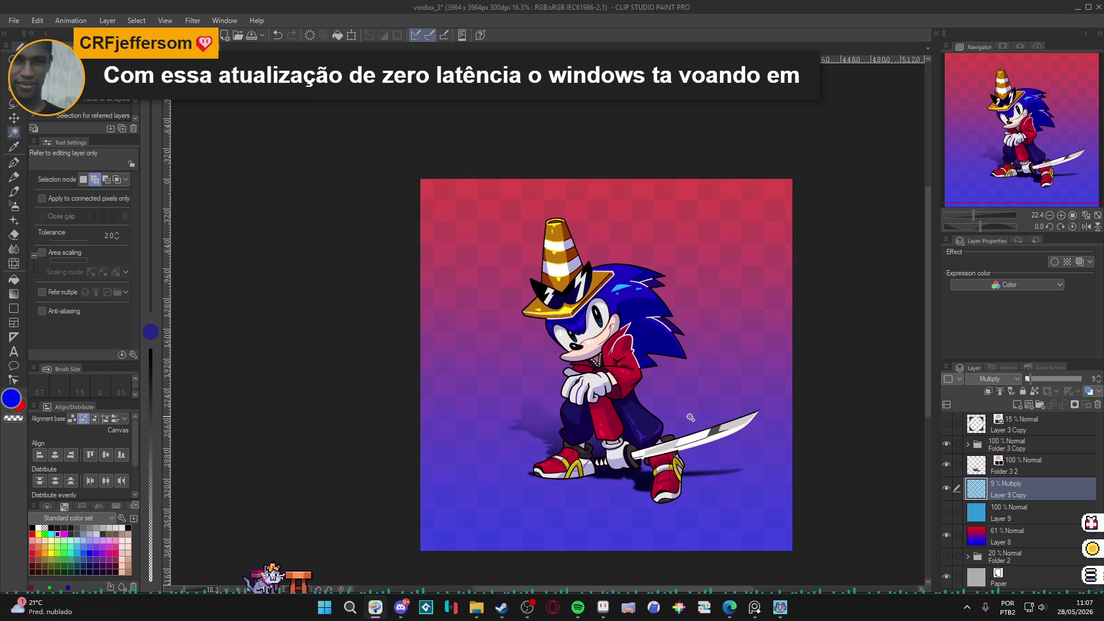
{"action": "mouse_move", "coordinate": [703, 424]}
{"action": "left_mouse_down"}
{"action": "mouse_move", "coordinate": [706, 442]}
{"action": "mouse_move", "coordinate": [677, 443]}
{"action": "left_mouse_up"}
{"action": "scroll", "coordinate": [681, 462], "scroll_direction": "up", "scroll_amount": 1}
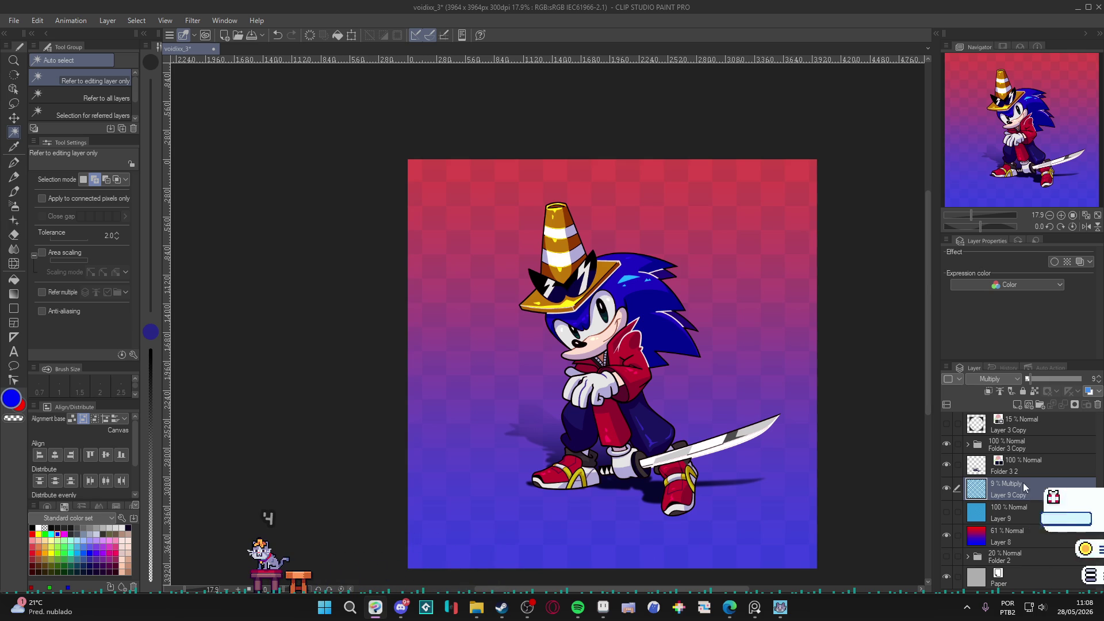
- Expand and inspect the layers inside Folder 3 Copy, then bring up File Explorer
{"action": "left_click", "coordinate": [983, 467]}
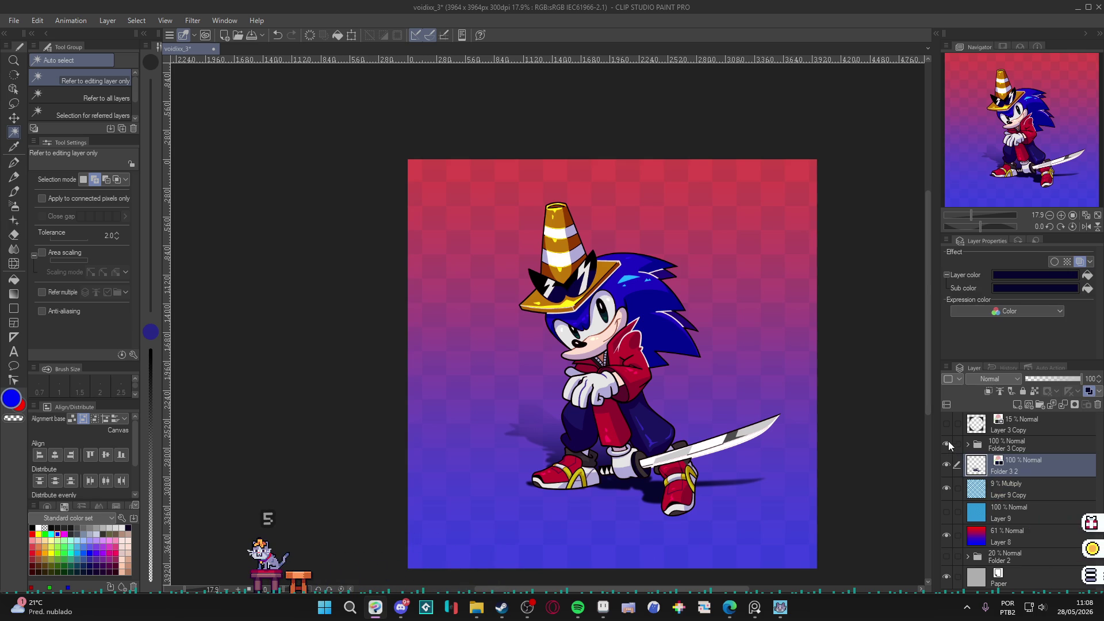
{"action": "left_click", "coordinate": [1007, 445]}
{"action": "left_click", "coordinate": [968, 445]}
{"action": "left_click", "coordinate": [996, 466]}
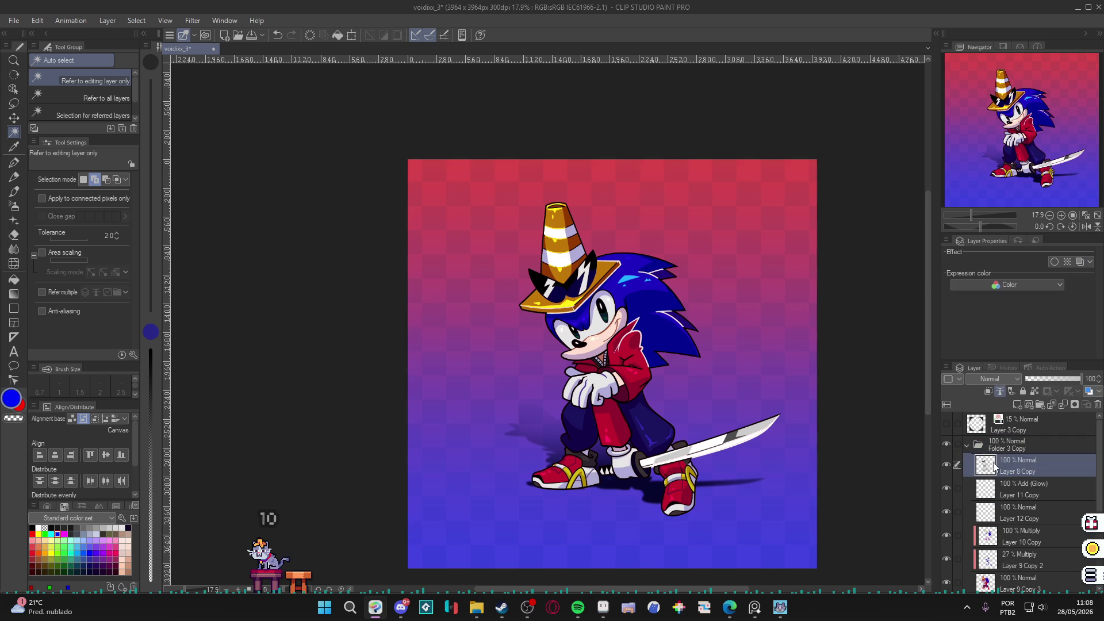
{"action": "left_click", "coordinate": [968, 447]}
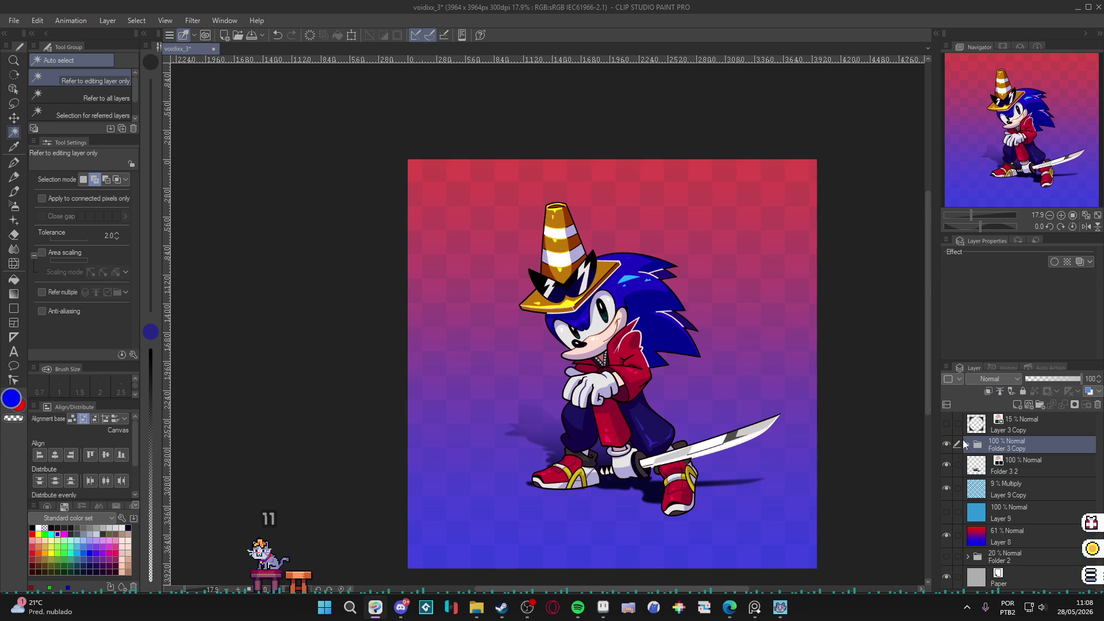
{"action": "left_click", "coordinate": [467, 613]}
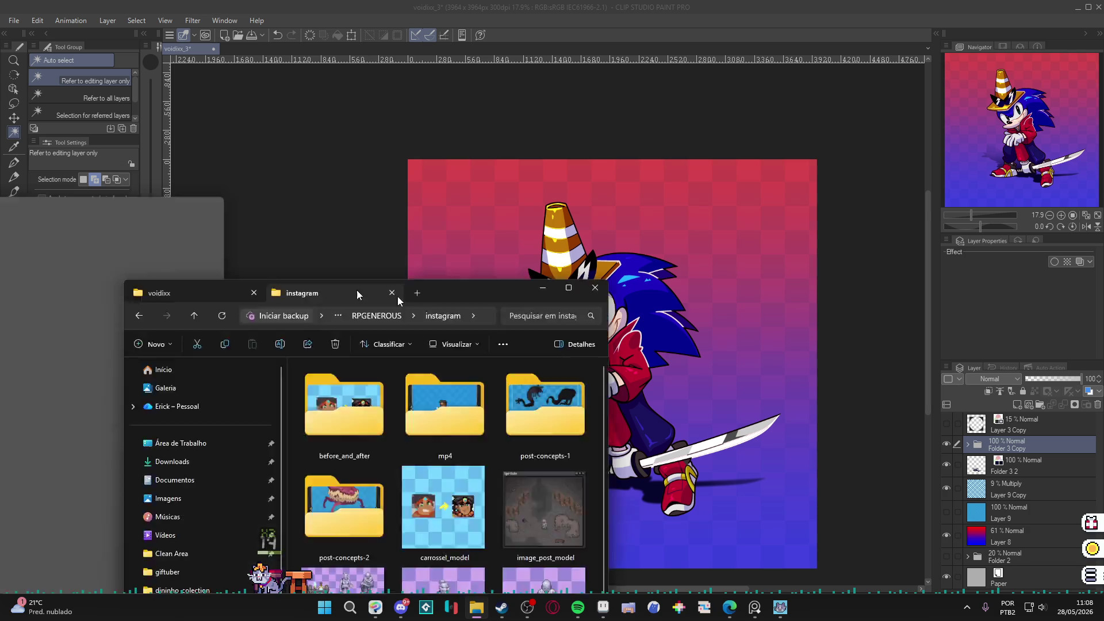
- Maximize Explorer and open the first file in the profile_pick > voidixx folder
{"action": "double_click", "coordinate": [398, 296]}
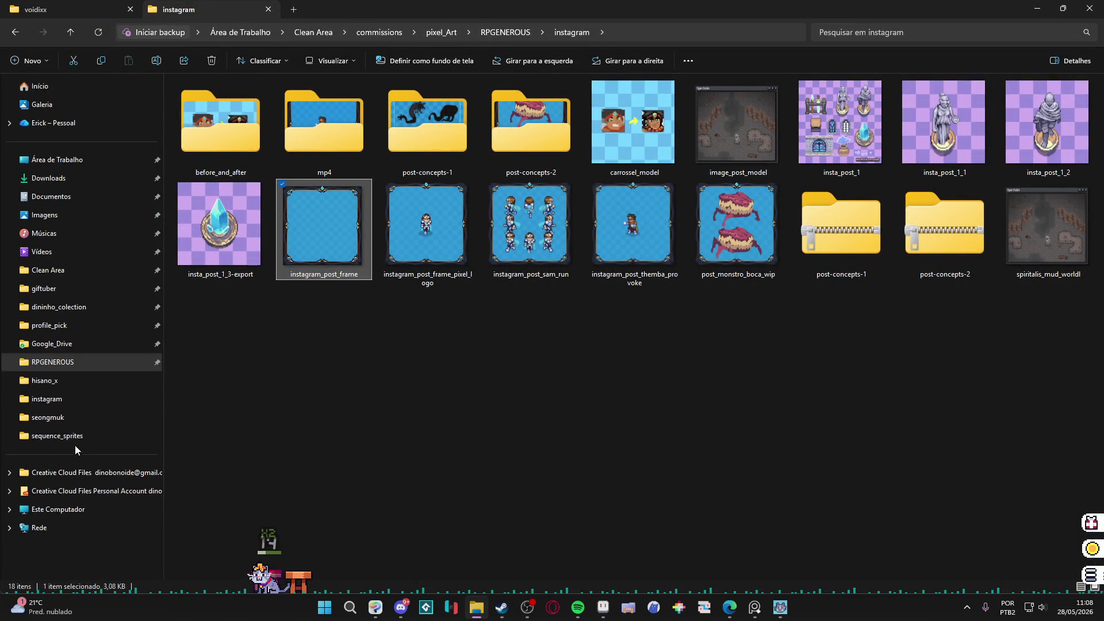
{"action": "left_click", "coordinate": [71, 327]}
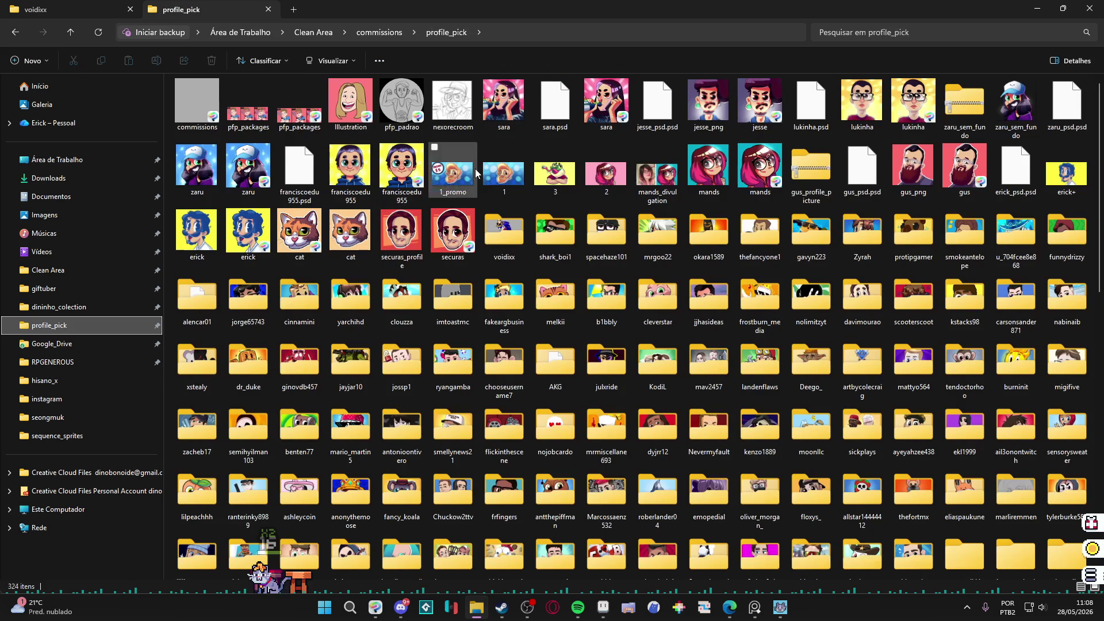
{"action": "double_click", "coordinate": [509, 231]}
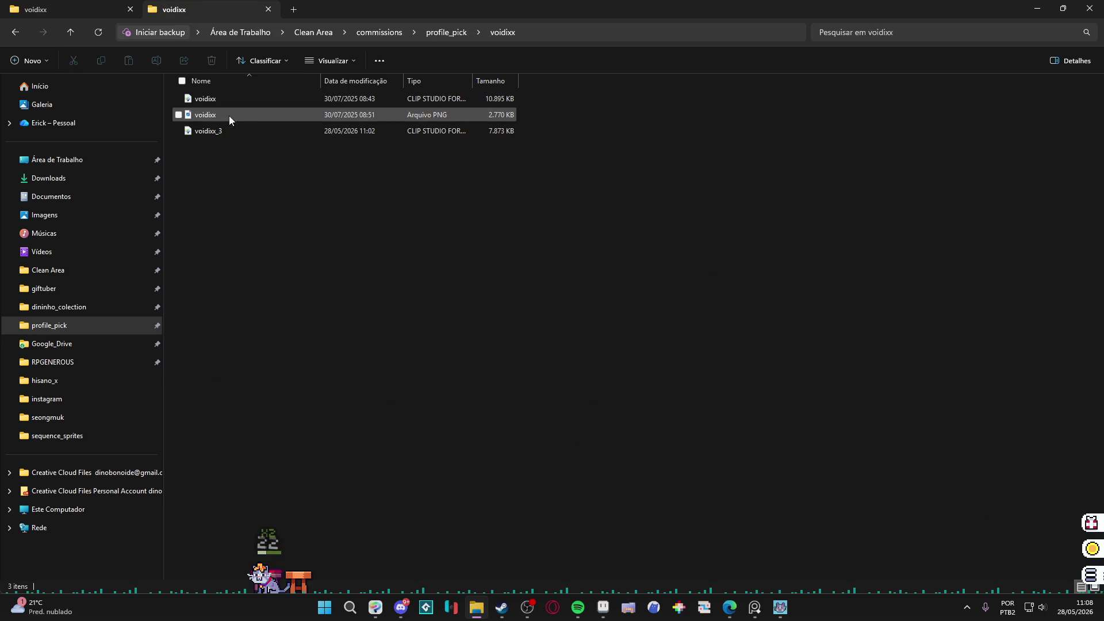
{"action": "scroll", "coordinate": [258, 105], "scroll_direction": "up", "scroll_amount": 3, "text": "ctrl"}
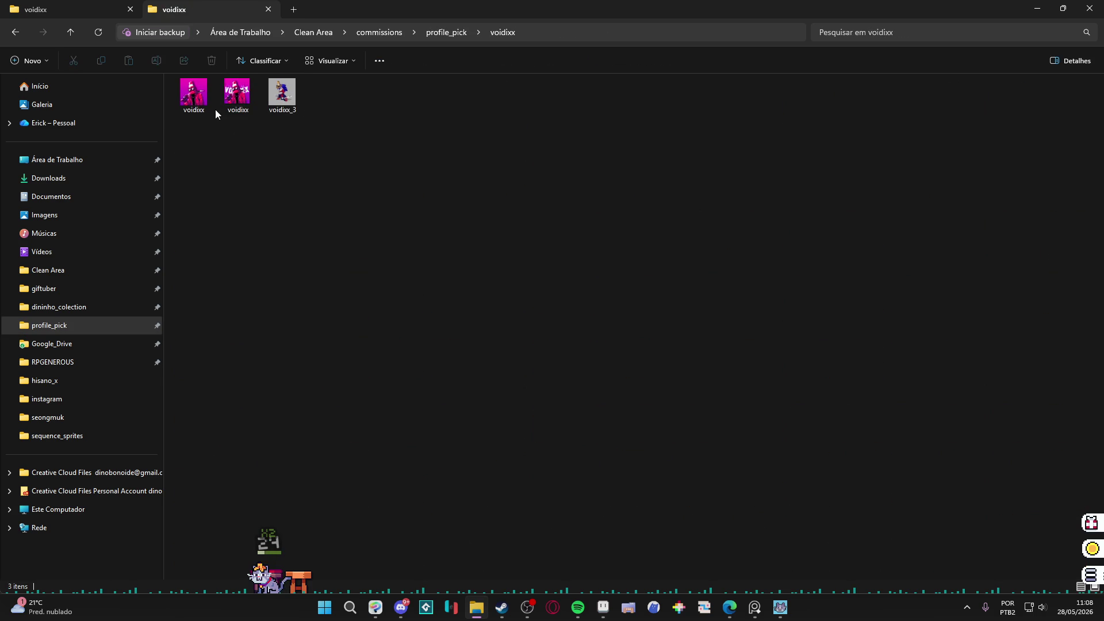
{"action": "left_click", "coordinate": [198, 109]}
{"action": "double_click", "coordinate": [200, 114]}
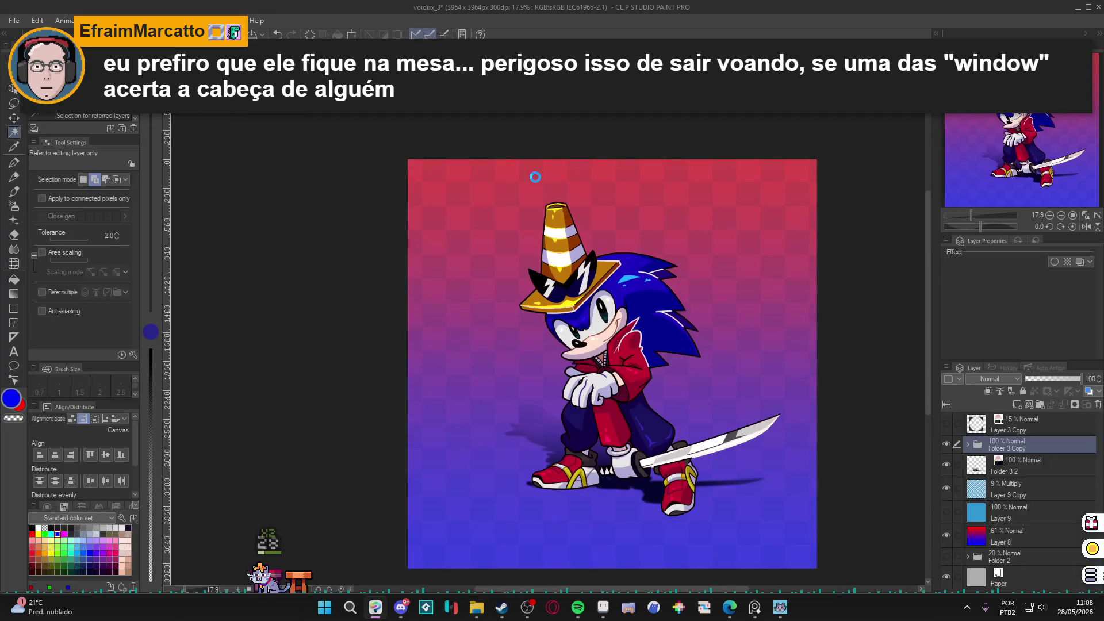
{"action": "scroll", "coordinate": [578, 282], "scroll_direction": "down", "scroll_amount": 1}
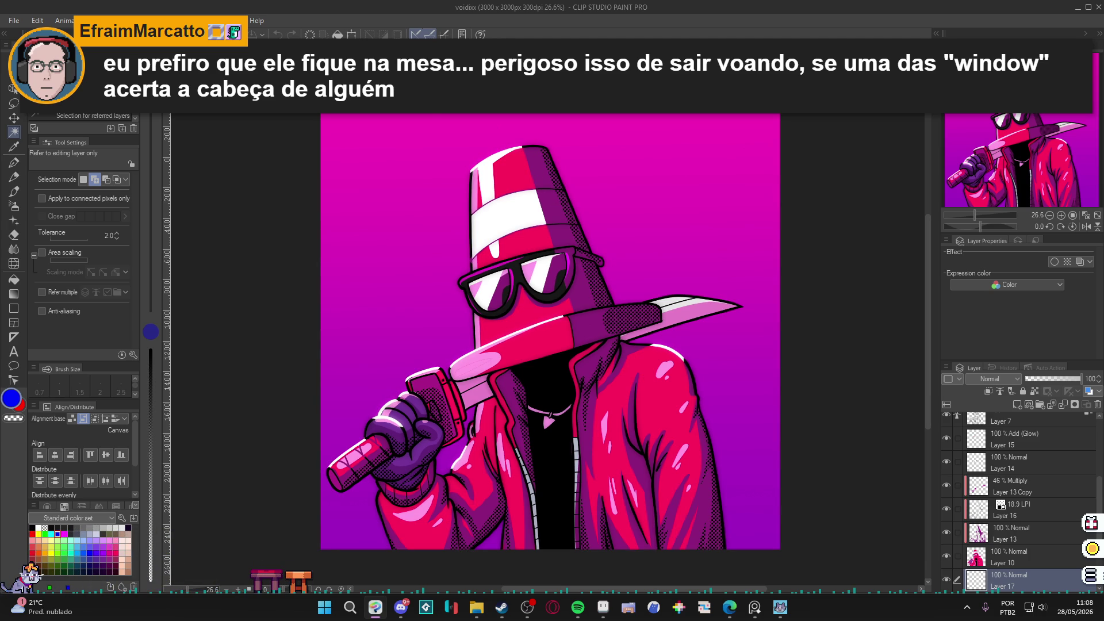
{"action": "key", "text": "ctrl+Tab"}
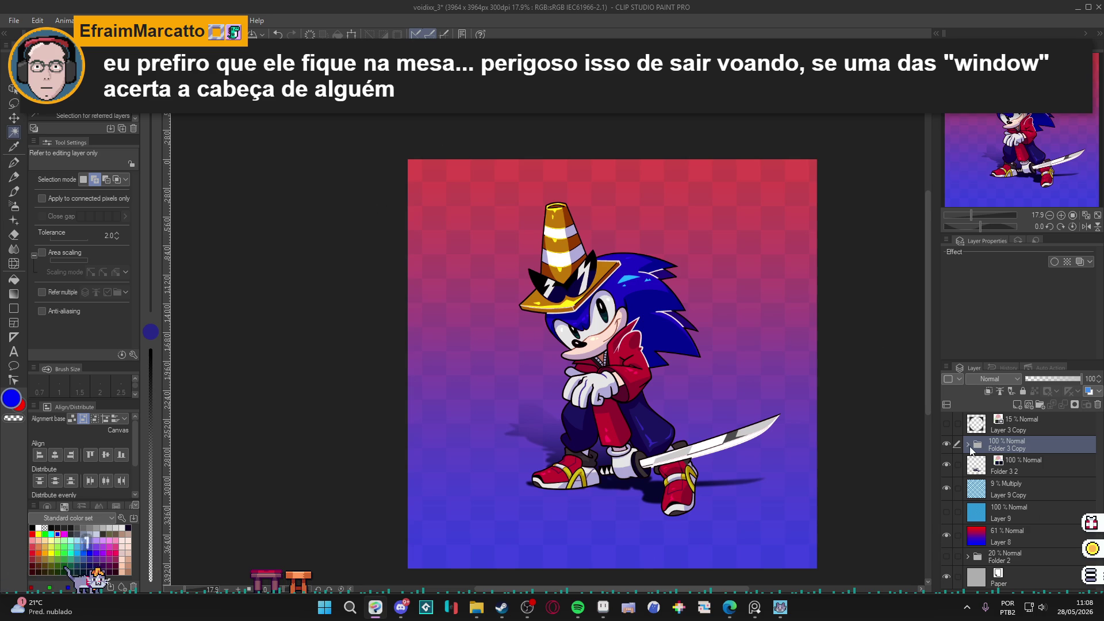
- Add a new Layer 10 above the folder using Add (Glow) blending
{"action": "key", "text": "ctrl+shift+n"}
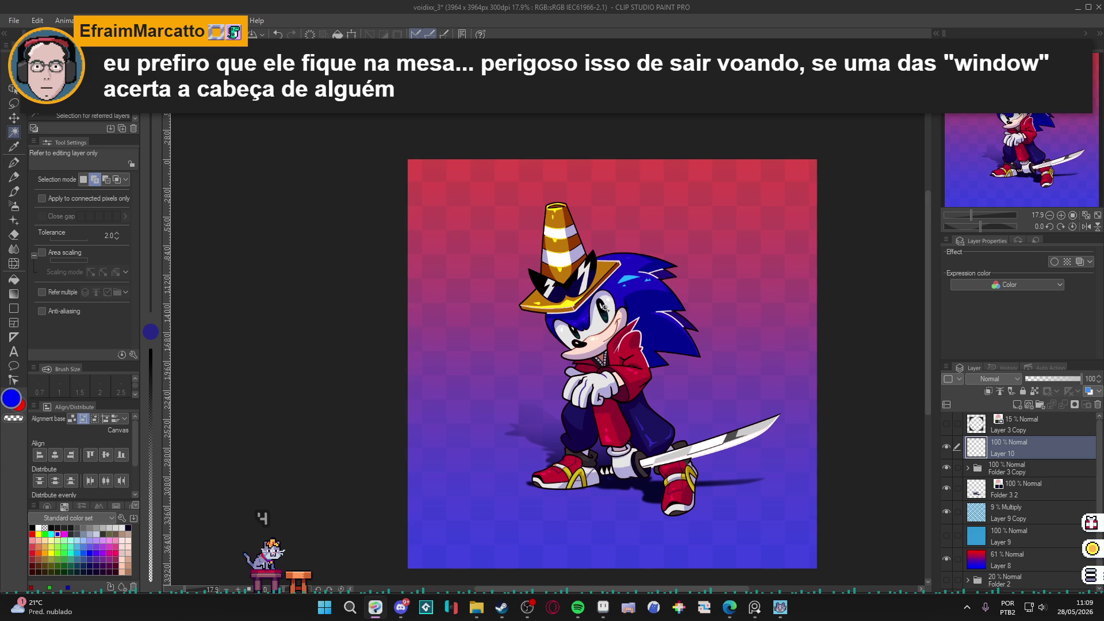
{"action": "key", "text": "b"}
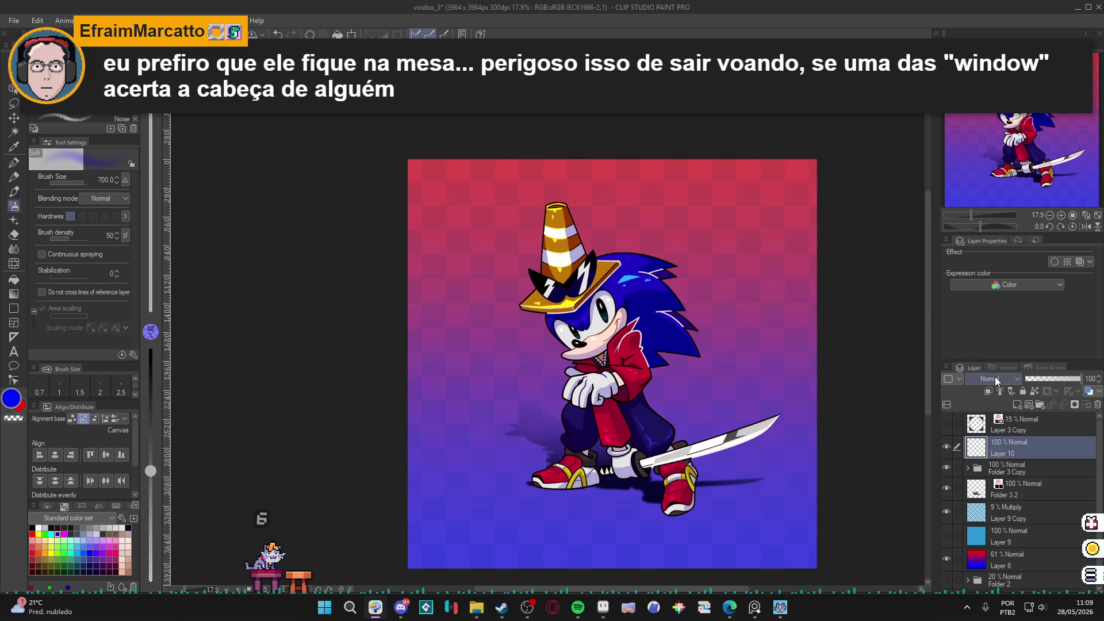
{"action": "left_click", "coordinate": [995, 377]}
{"action": "left_click", "coordinate": [995, 208]}
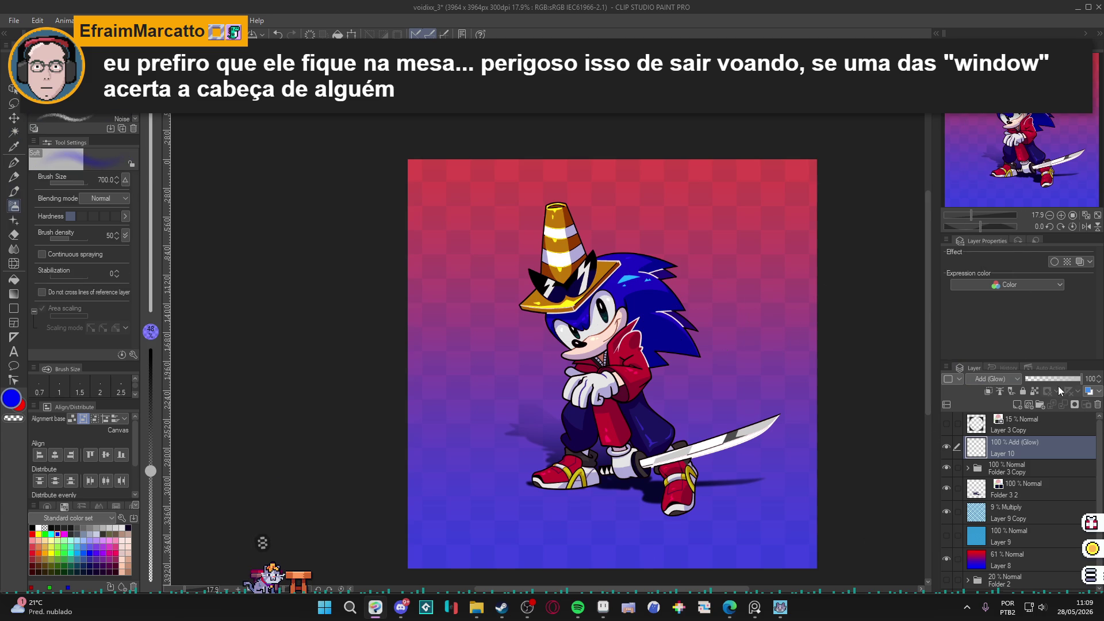
- Shrink the airbrush to 150 and sample hat yellow, two quill blues and the pants navy
{"action": "left_click", "coordinate": [562, 303], "text": "alt"}
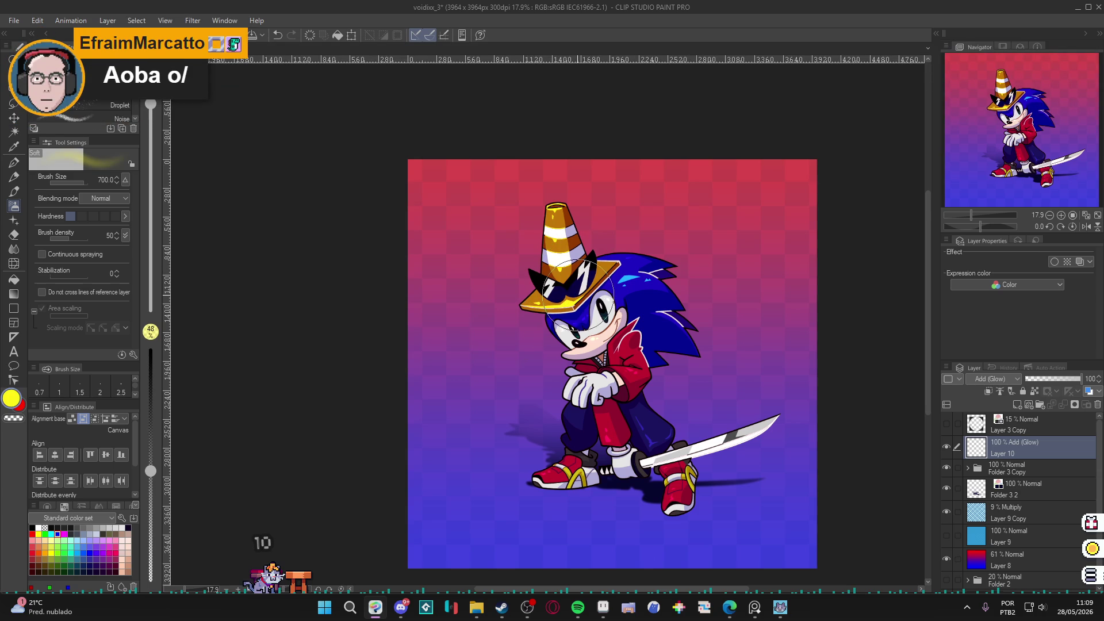
{"action": "key", "text": "bracketleft"}
{"action": "key", "text": "bracketleft"}
{"action": "key", "text": "bracketleft"}
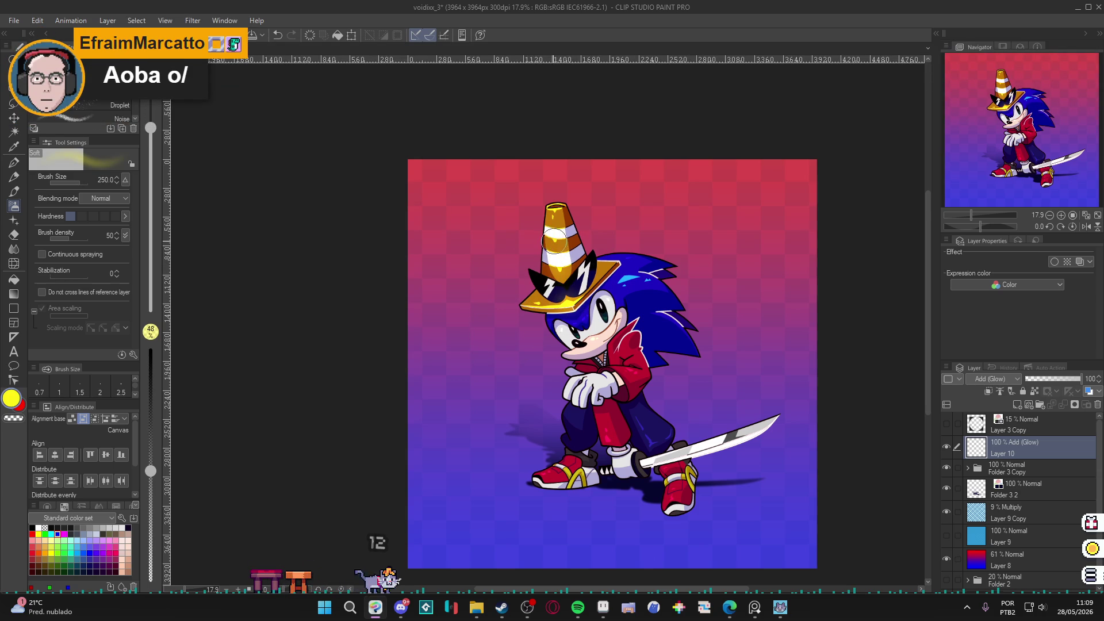
{"action": "key", "text": "bracketleft"}
{"action": "key", "text": "bracketleft"}
{"action": "key", "text": "bracketleft"}
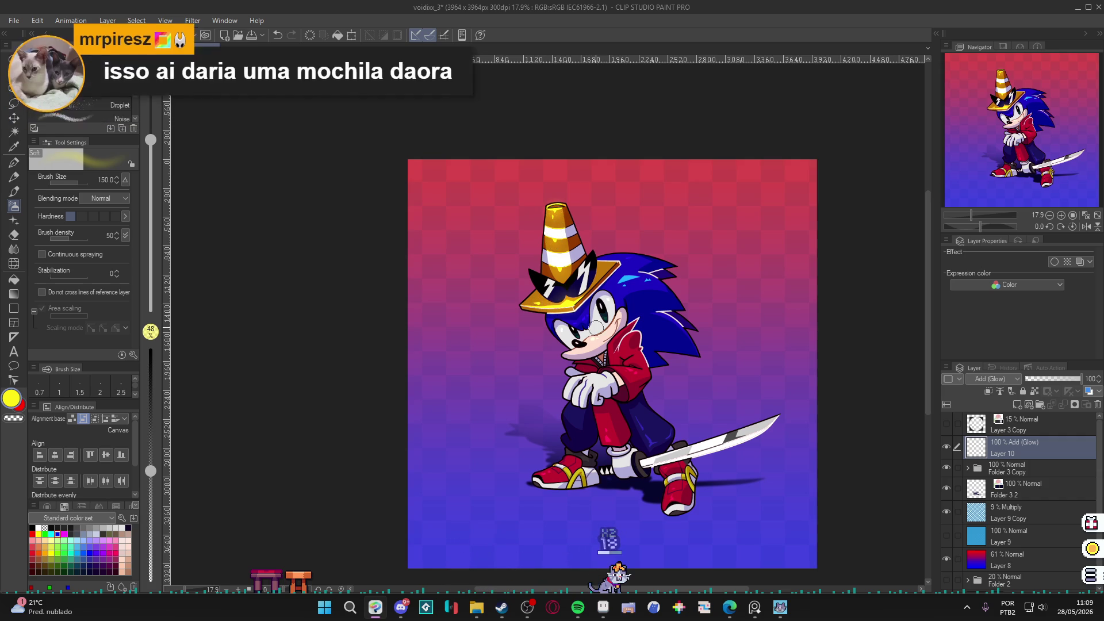
{"action": "left_click", "coordinate": [626, 281], "text": "alt"}
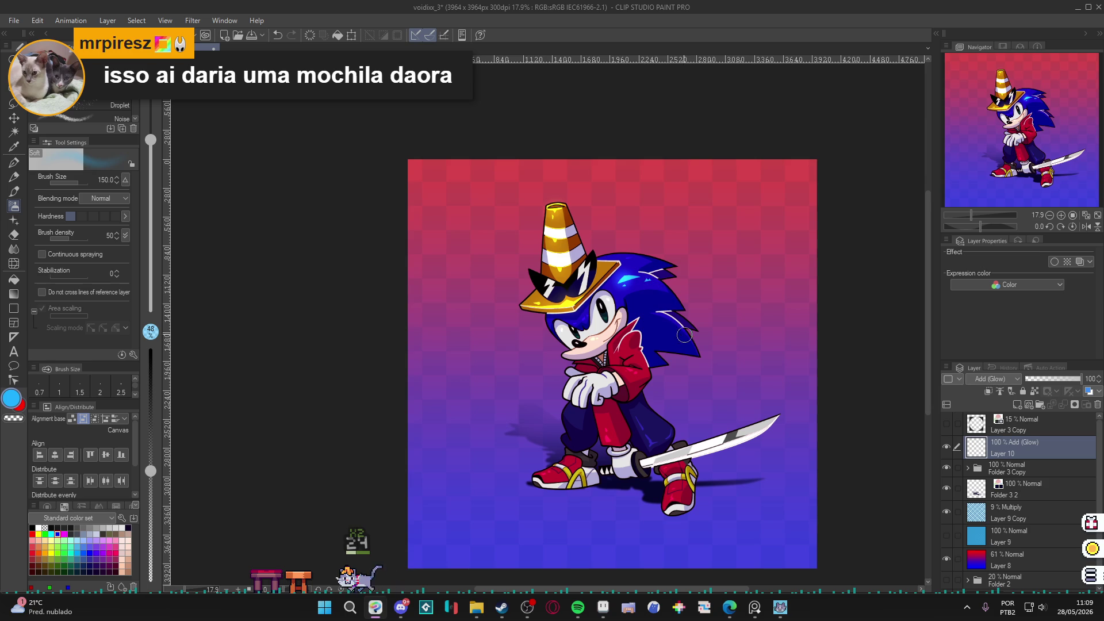
{"action": "left_click", "coordinate": [585, 318], "text": "alt"}
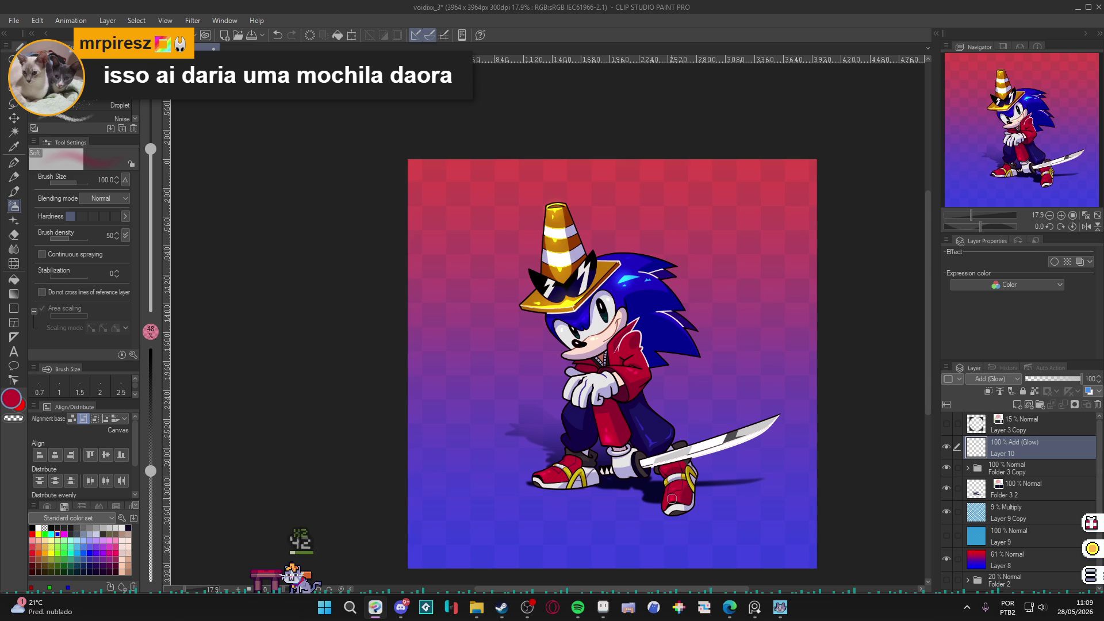
{"action": "left_click", "coordinate": [654, 439], "text": "alt"}
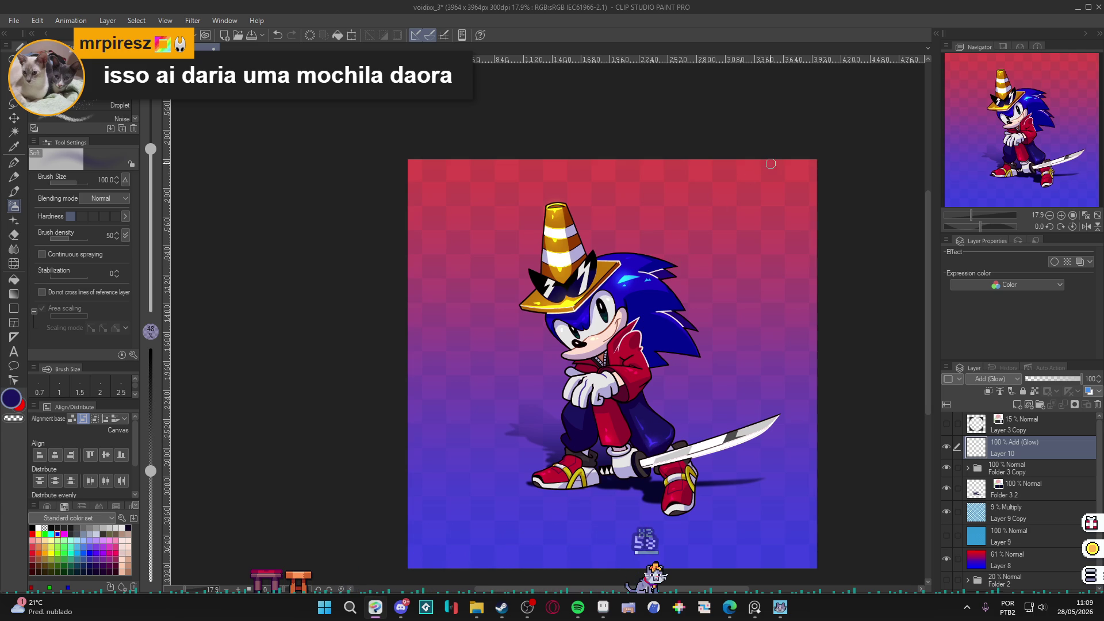
- Brighten the katana blade's white glow, sample other colours, set the brush to 70, and save
{"action": "left_click", "coordinate": [737, 432], "text": "alt"}
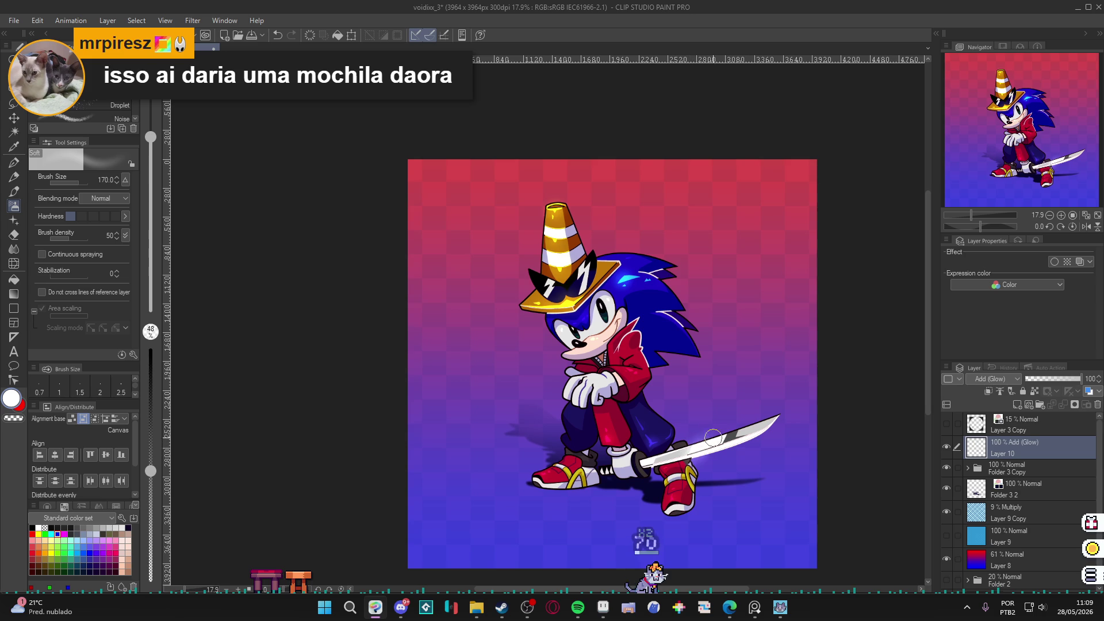
{"action": "left_click_drag", "start_coordinate": [739, 442], "coordinate": [754, 437]}
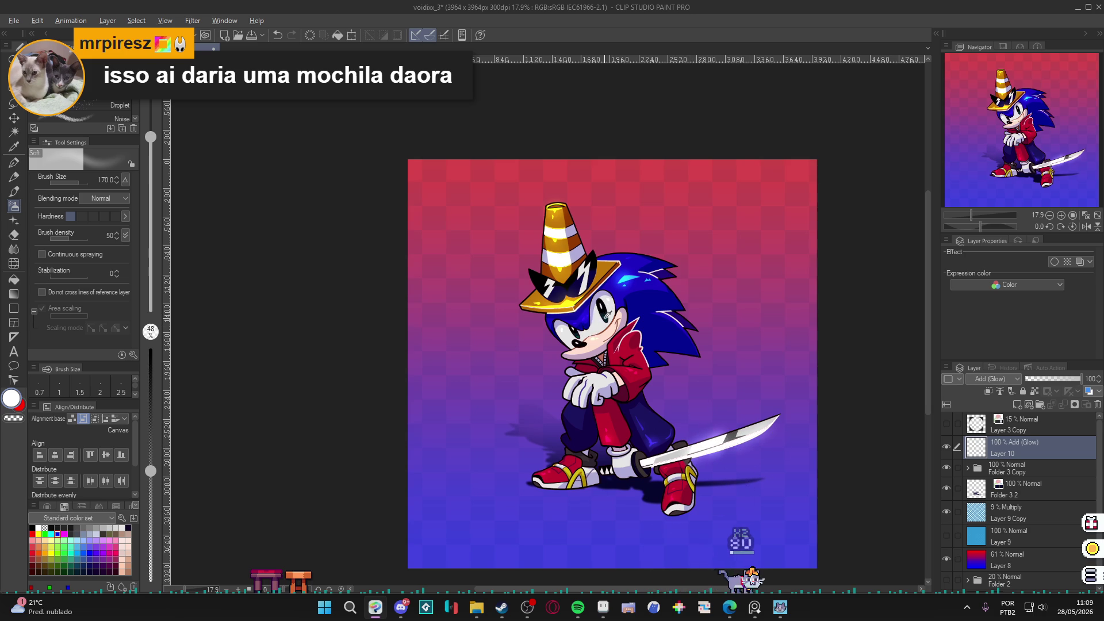
{"action": "left_click", "coordinate": [611, 313], "text": "alt"}
{"action": "left_click", "coordinate": [604, 317], "text": "alt"}
{"action": "key", "text": "bracketleft"}
{"action": "key", "text": "bracketleft"}
{"action": "key", "text": "bracketleft"}
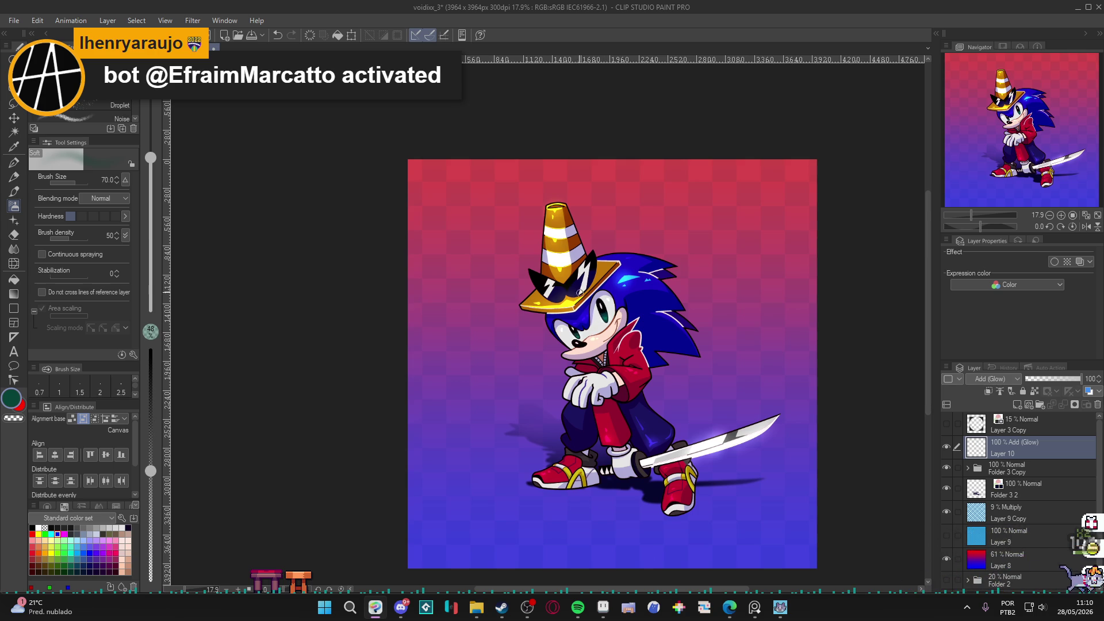
{"action": "left_click", "coordinate": [608, 355], "text": "alt"}
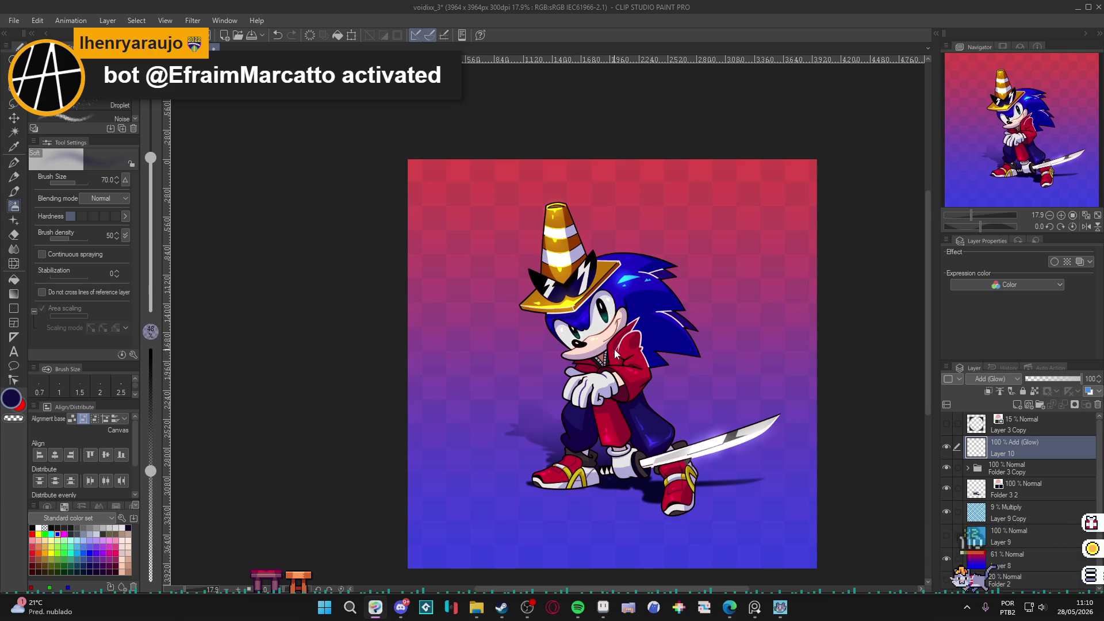
{"action": "left_click", "coordinate": [582, 299], "text": "alt"}
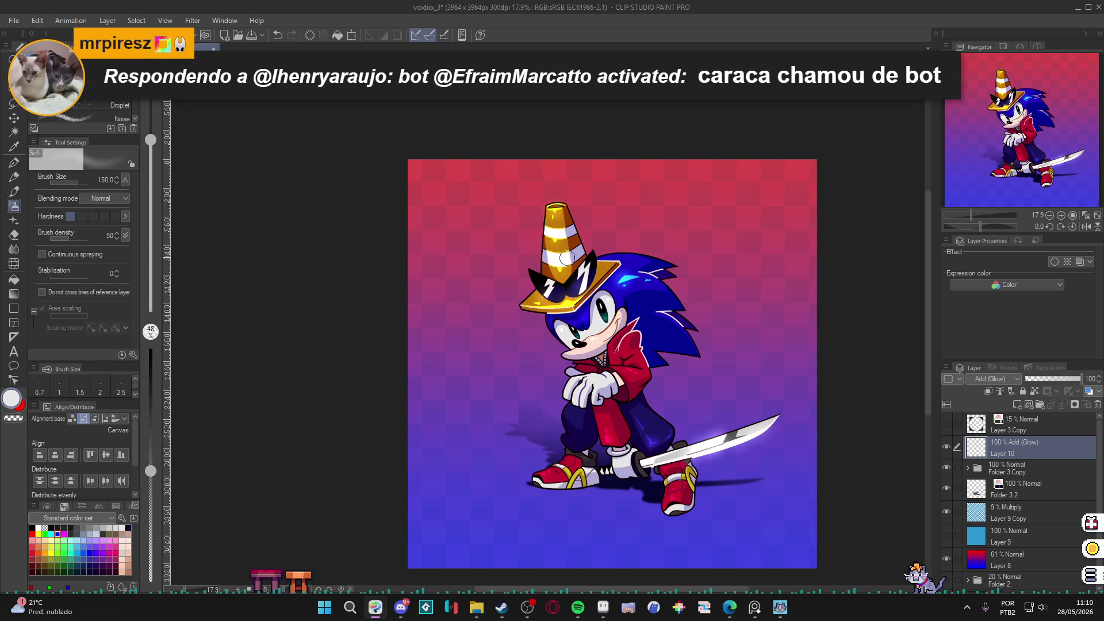
{"action": "key", "text": "ctrl+s"}
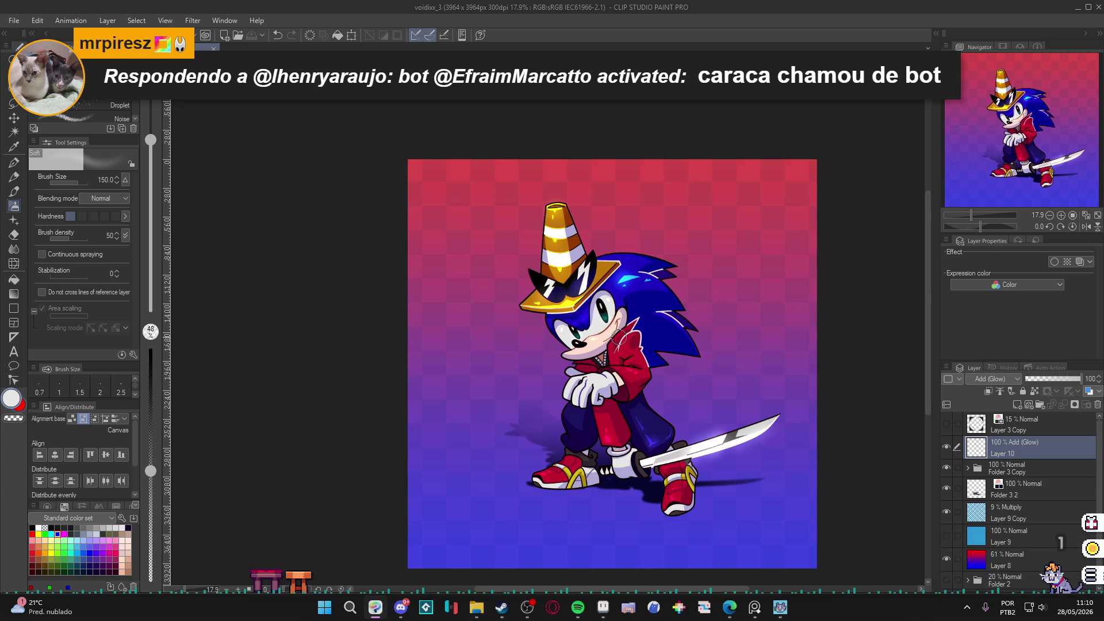
- Add a new empty Layer 11 above Folder 2
{"action": "left_click", "coordinate": [943, 427]}
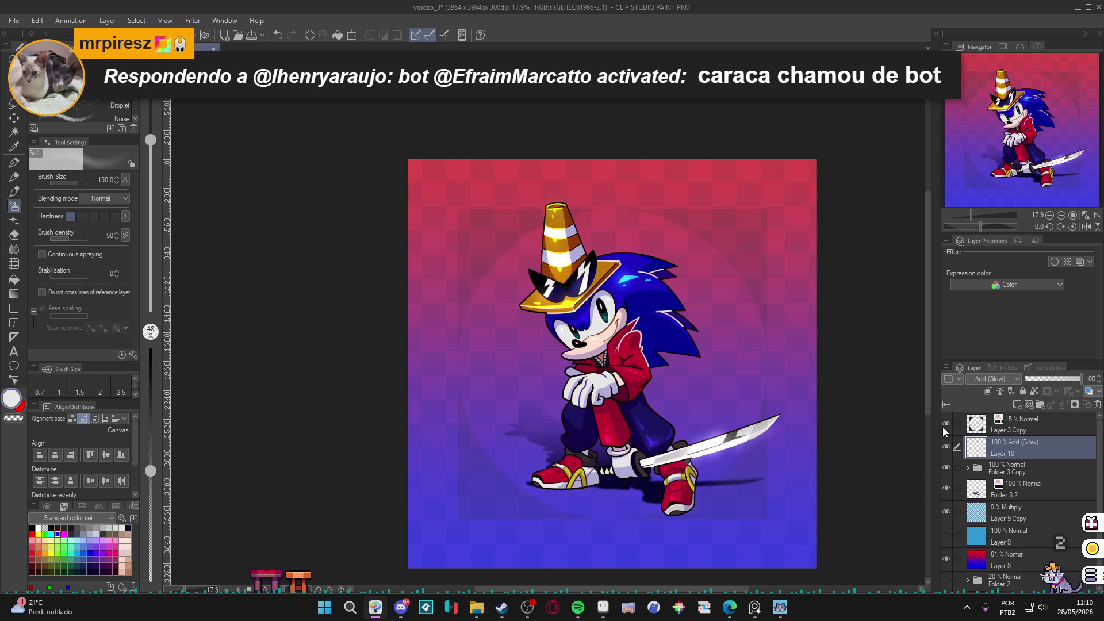
{"action": "left_click", "coordinate": [943, 427]}
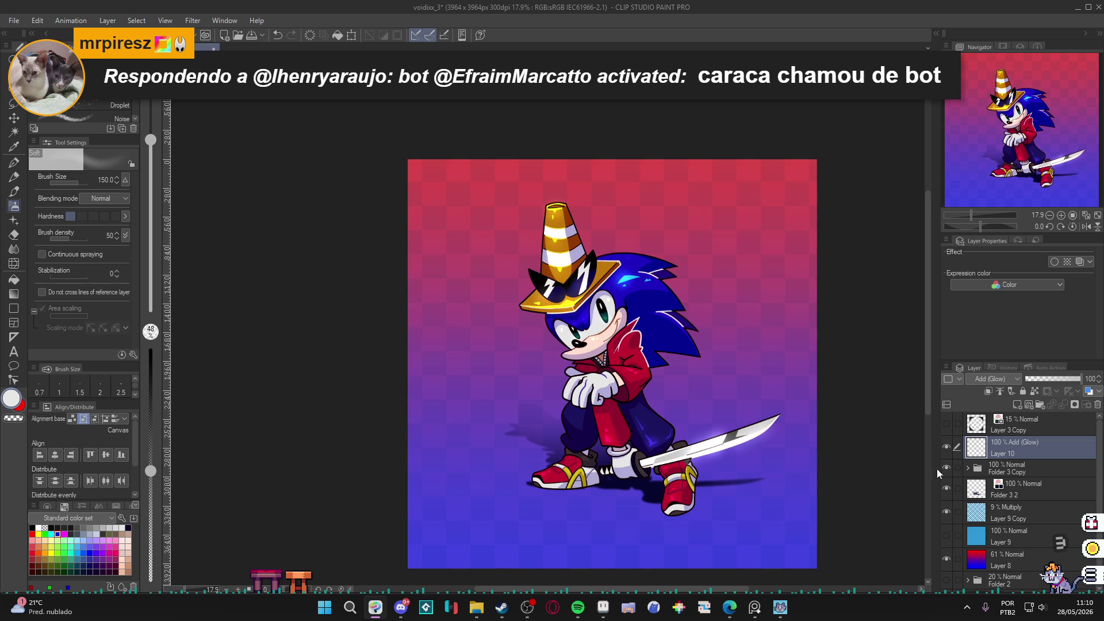
{"action": "scroll", "coordinate": [958, 495], "scroll_direction": "down", "scroll_amount": 1}
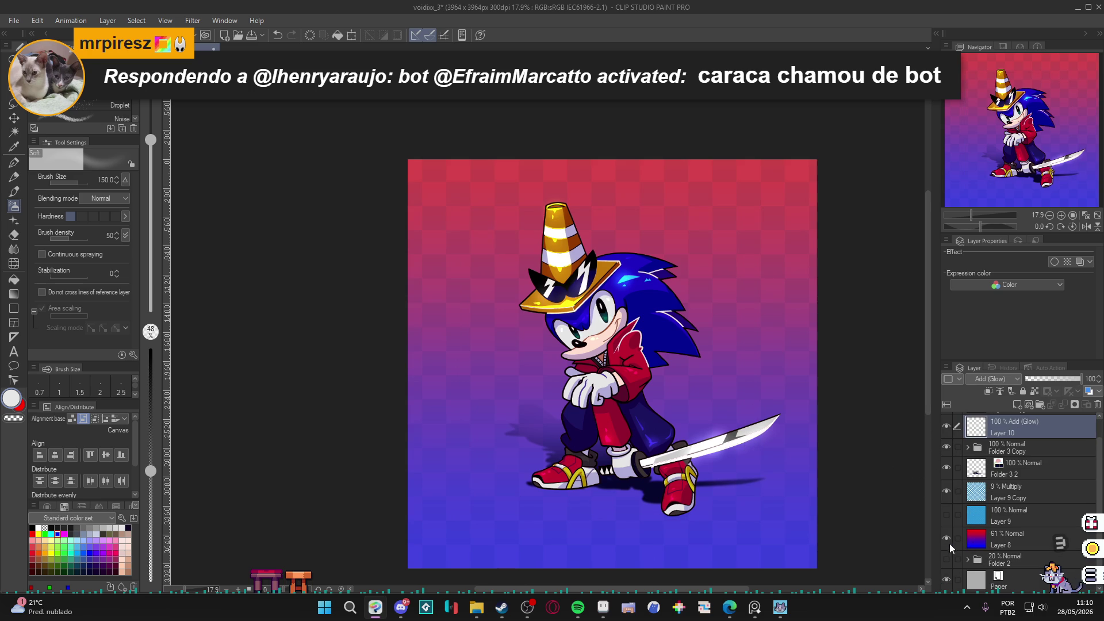
{"action": "left_click", "coordinate": [976, 559]}
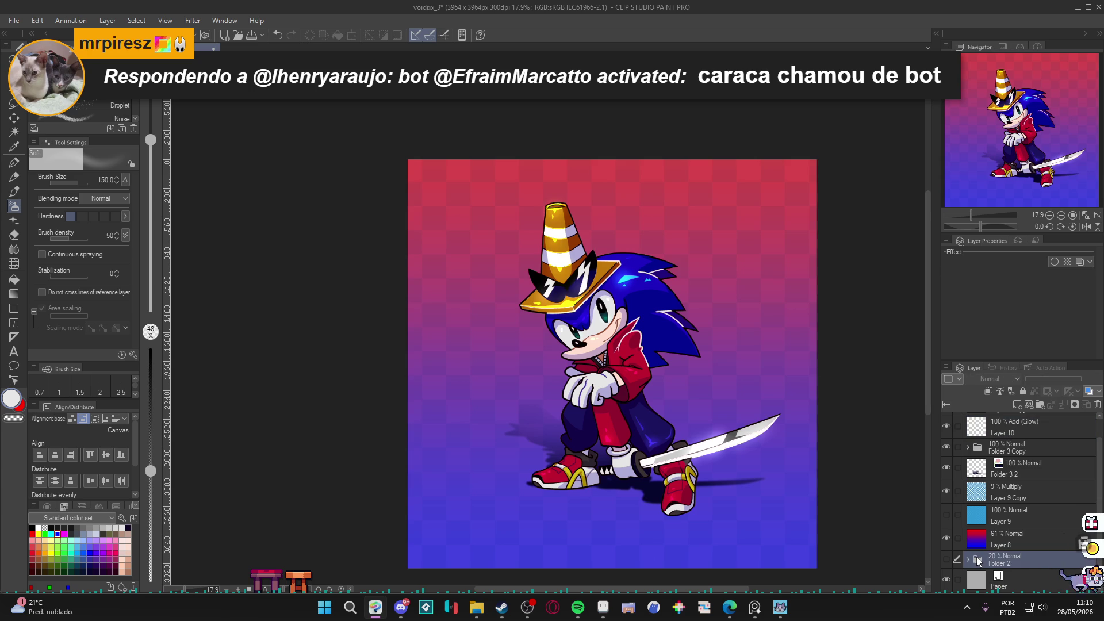
{"action": "key", "text": "ctrl+shift+n"}
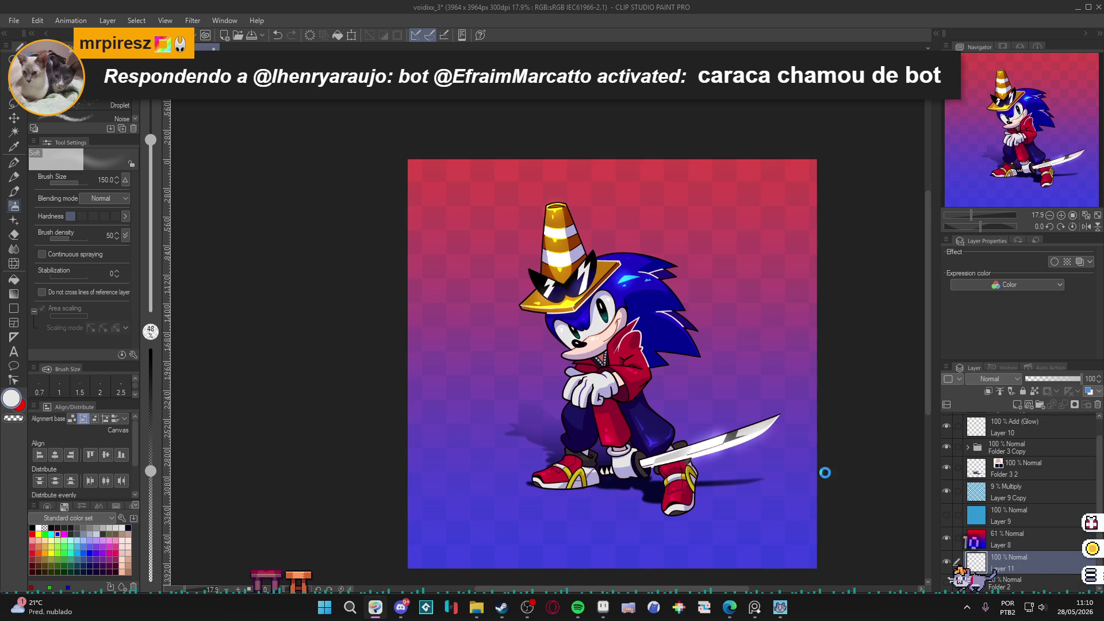
- Fill Layer 11 solid dark blue with Refer multiple off and move it above Layer 9 Copy
{"action": "key", "text": "g"}
{"action": "left_click", "coordinate": [711, 388]}
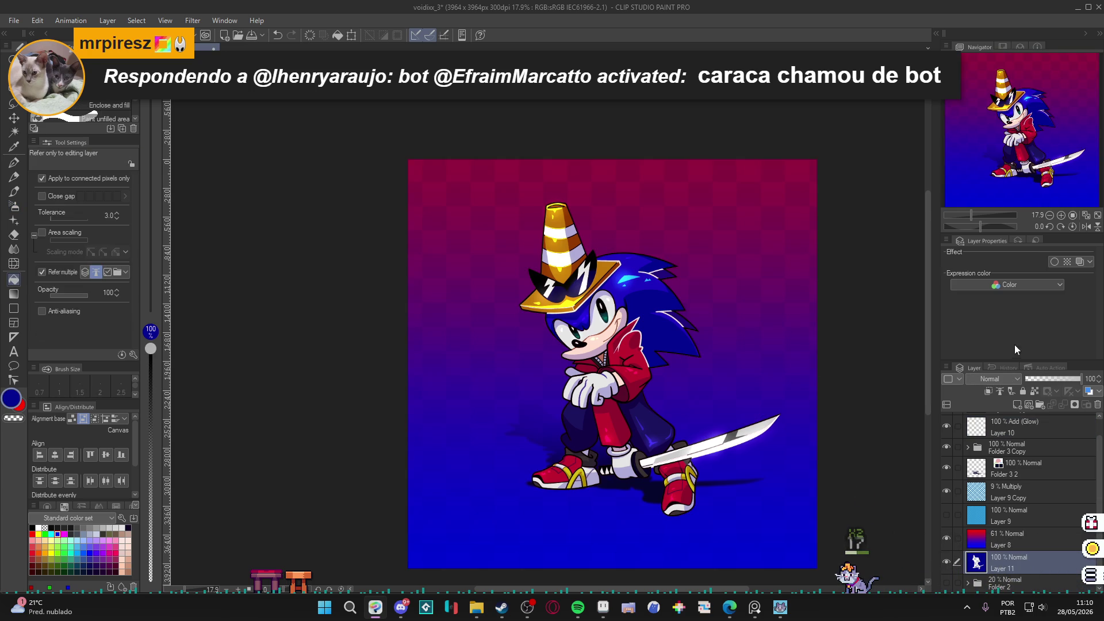
{"action": "key", "text": "ctrl+z"}
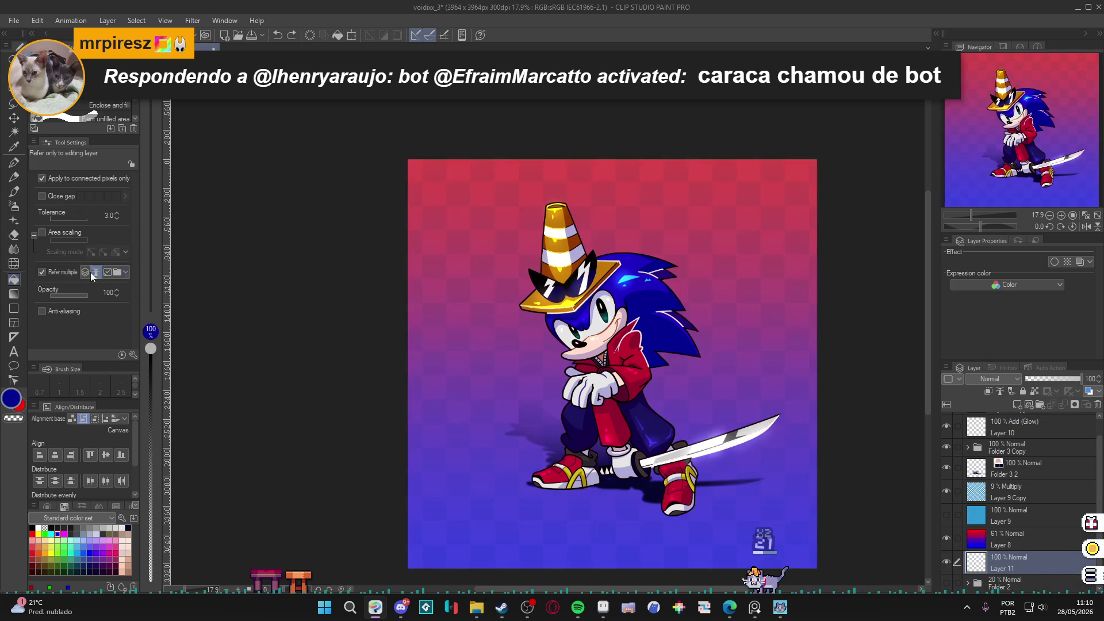
{"action": "left_click", "coordinate": [42, 272]}
{"action": "left_click", "coordinate": [794, 437]}
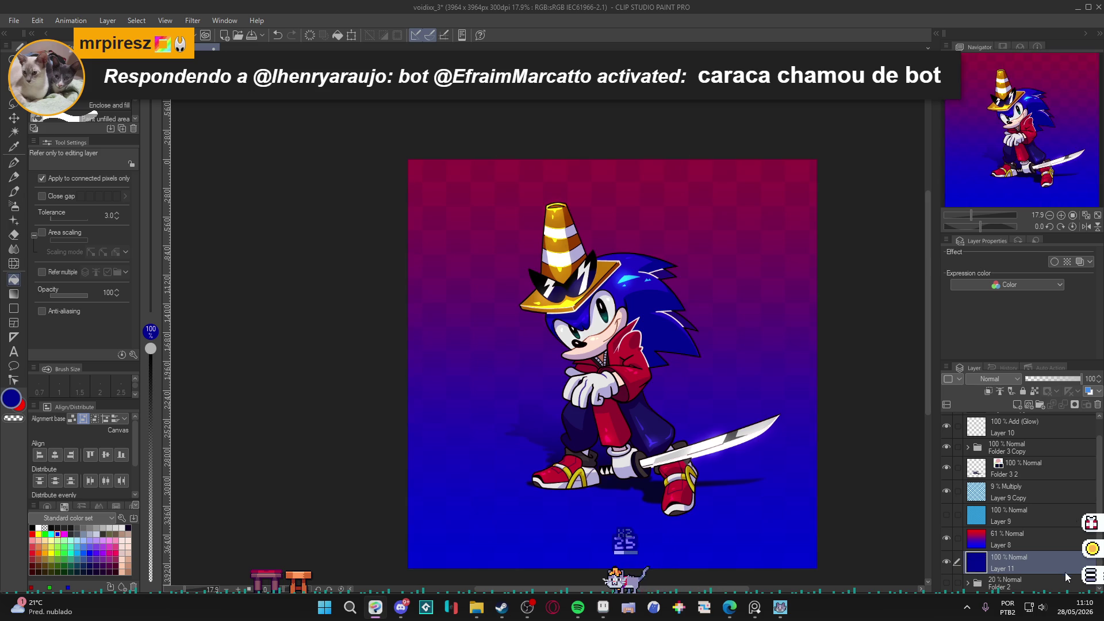
{"action": "mouse_move", "coordinate": [1015, 493]}
{"action": "left_mouse_down"}
{"action": "mouse_move", "coordinate": [1032, 502]}
{"action": "mouse_move", "coordinate": [1027, 490]}
{"action": "left_mouse_up"}
{"action": "left_click", "coordinate": [994, 379]}
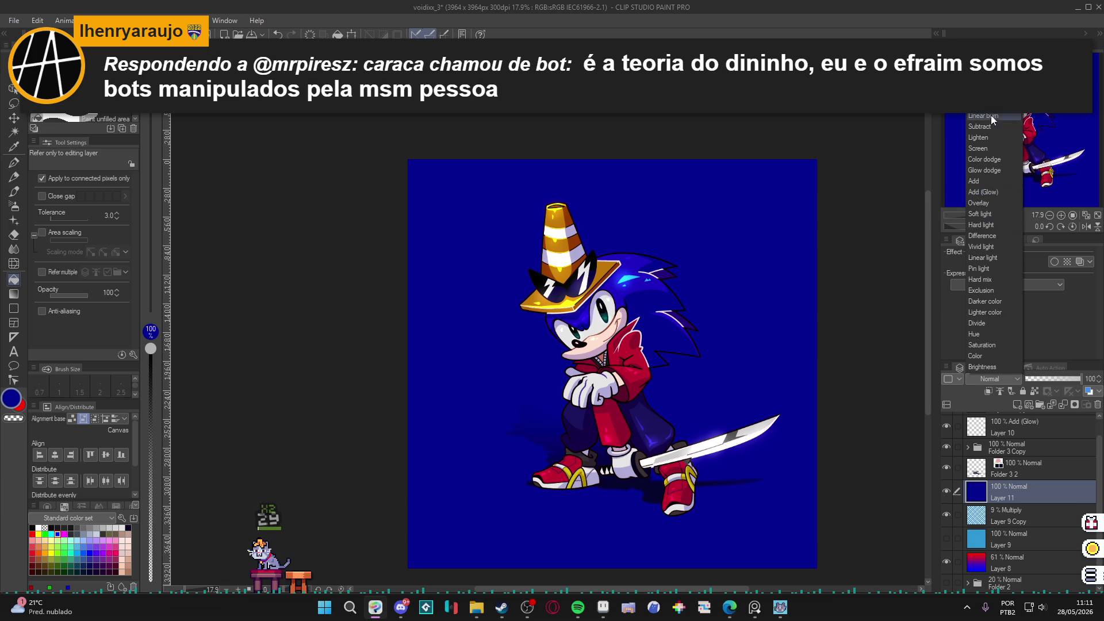
- Set Layer 11 to Multiply at 47% opacity and erase its centre around Sonic with a size-2000 Soft eraser
{"action": "left_click", "coordinate": [985, 94]}
{"action": "left_click", "coordinate": [1051, 378]}
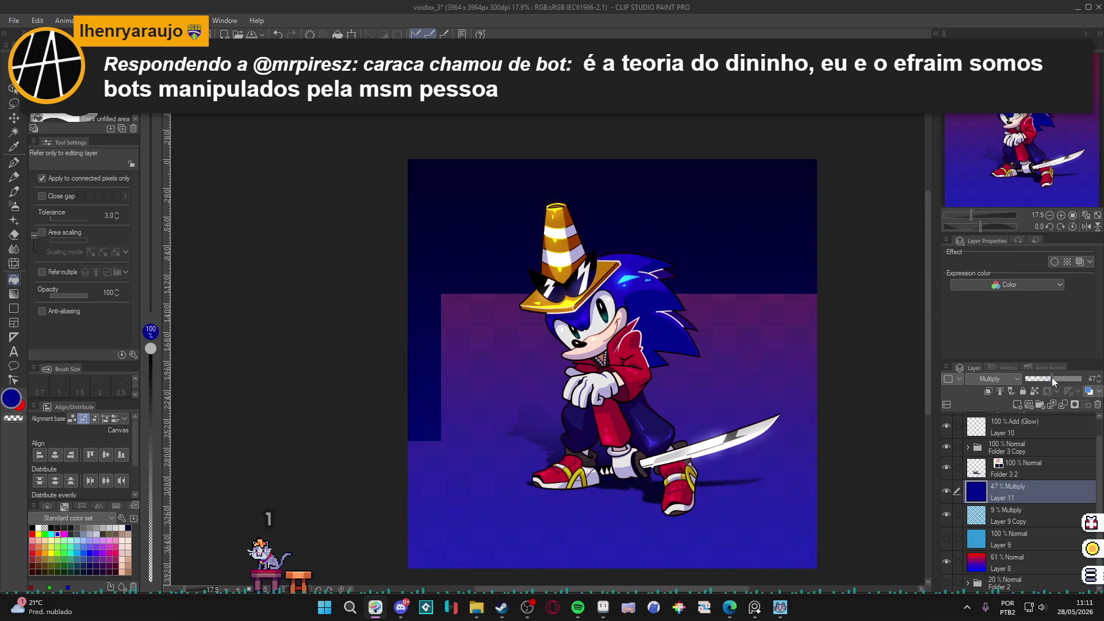
{"action": "key", "text": "e"}
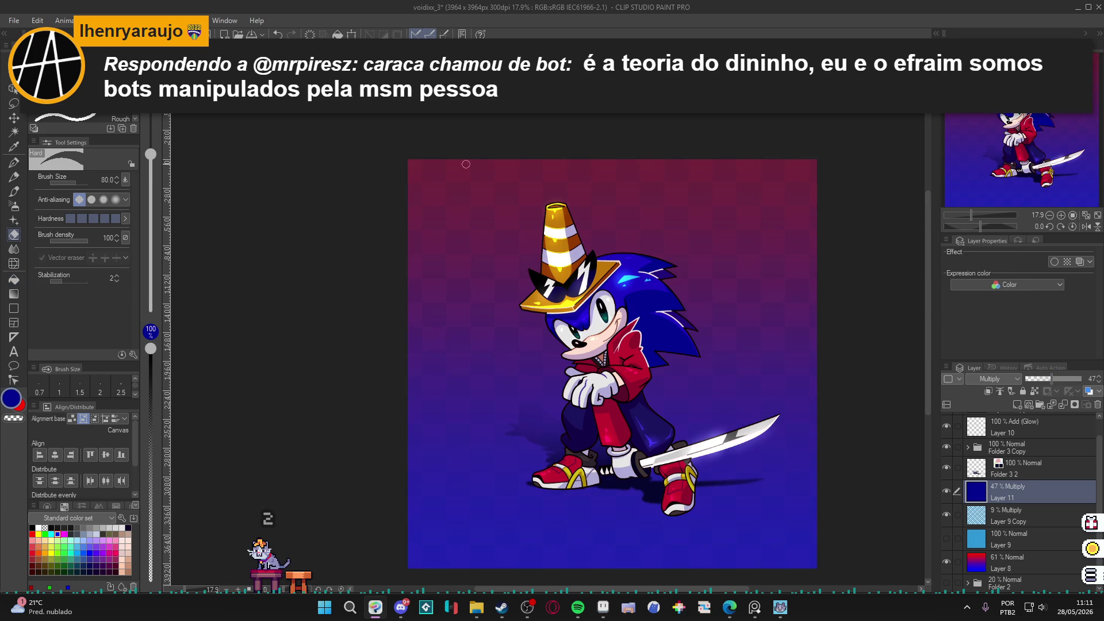
{"action": "left_click", "coordinate": [64, 103]}
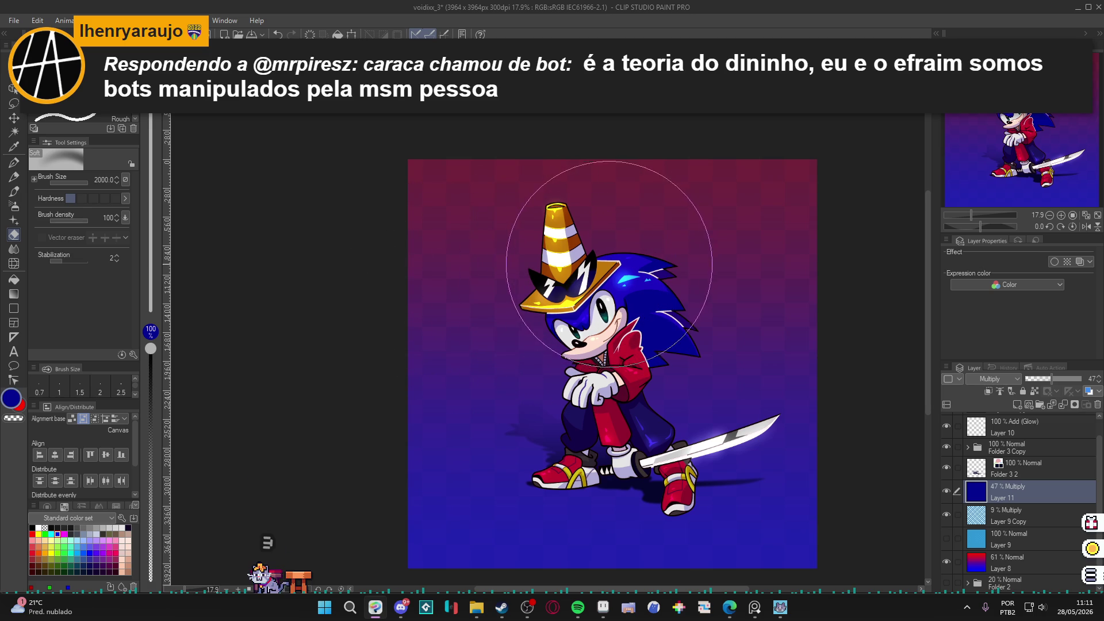
{"action": "mouse_move", "coordinate": [650, 311]}
{"action": "left_mouse_down"}
{"action": "mouse_move", "coordinate": [546, 368]}
{"action": "mouse_move", "coordinate": [686, 436]}
{"action": "mouse_move", "coordinate": [666, 165]}
{"action": "mouse_move", "coordinate": [370, 406]}
{"action": "mouse_move", "coordinate": [579, 468]}
{"action": "mouse_move", "coordinate": [736, 372]}
{"action": "mouse_move", "coordinate": [547, 178]}
{"action": "mouse_move", "coordinate": [456, 395]}
{"action": "mouse_move", "coordinate": [653, 481]}
{"action": "mouse_move", "coordinate": [713, 359]}
{"action": "mouse_move", "coordinate": [569, 288]}
{"action": "mouse_move", "coordinate": [521, 403]}
{"action": "mouse_move", "coordinate": [635, 443]}
{"action": "mouse_move", "coordinate": [599, 356]}
{"action": "mouse_move", "coordinate": [627, 403]}
{"action": "mouse_move", "coordinate": [687, 362]}
{"action": "mouse_move", "coordinate": [708, 276]}
{"action": "mouse_move", "coordinate": [533, 296]}
{"action": "mouse_move", "coordinate": [518, 426]}
{"action": "mouse_move", "coordinate": [687, 443]}
{"action": "mouse_move", "coordinate": [690, 373]}
{"action": "left_mouse_up"}
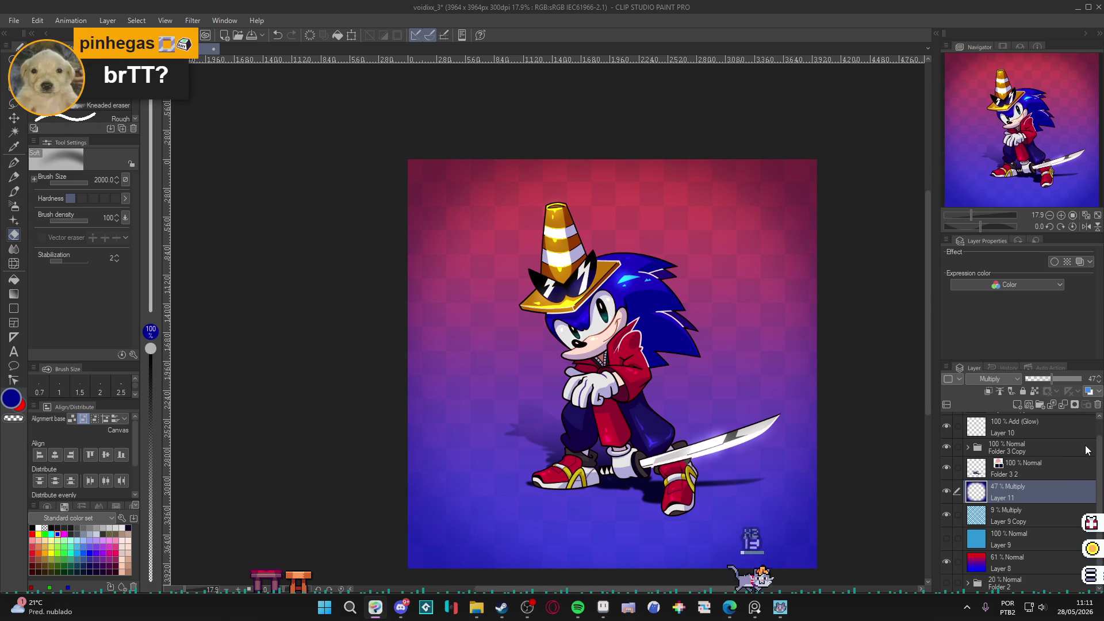
{"action": "scroll", "coordinate": [811, 460], "scroll_direction": "up", "scroll_amount": 1}
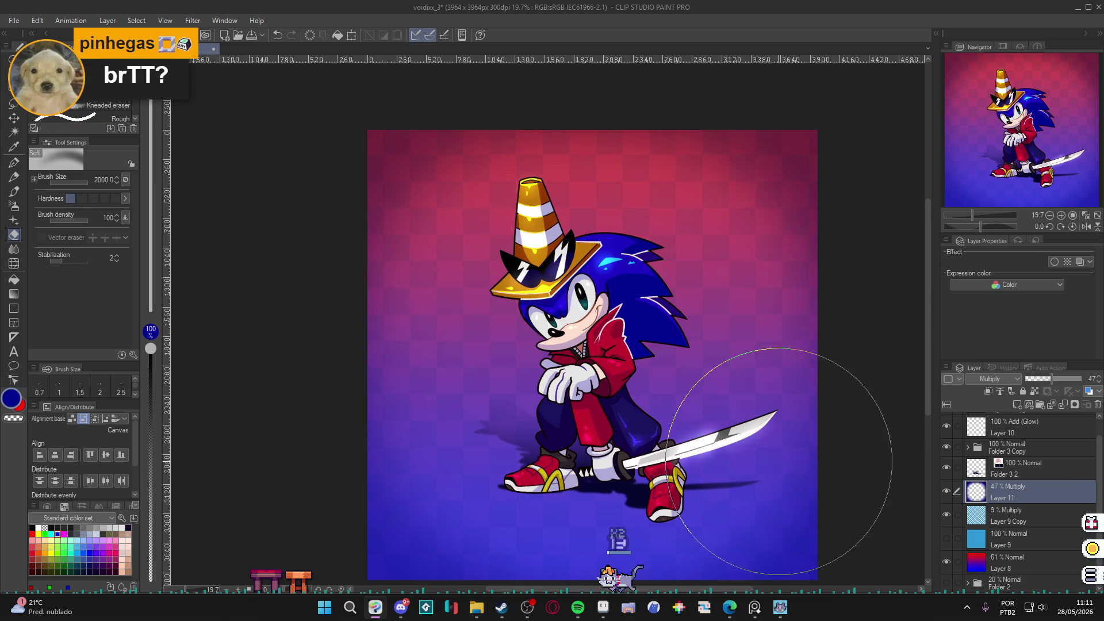
{"action": "scroll", "coordinate": [779, 461], "scroll_direction": "up", "scroll_amount": 1}
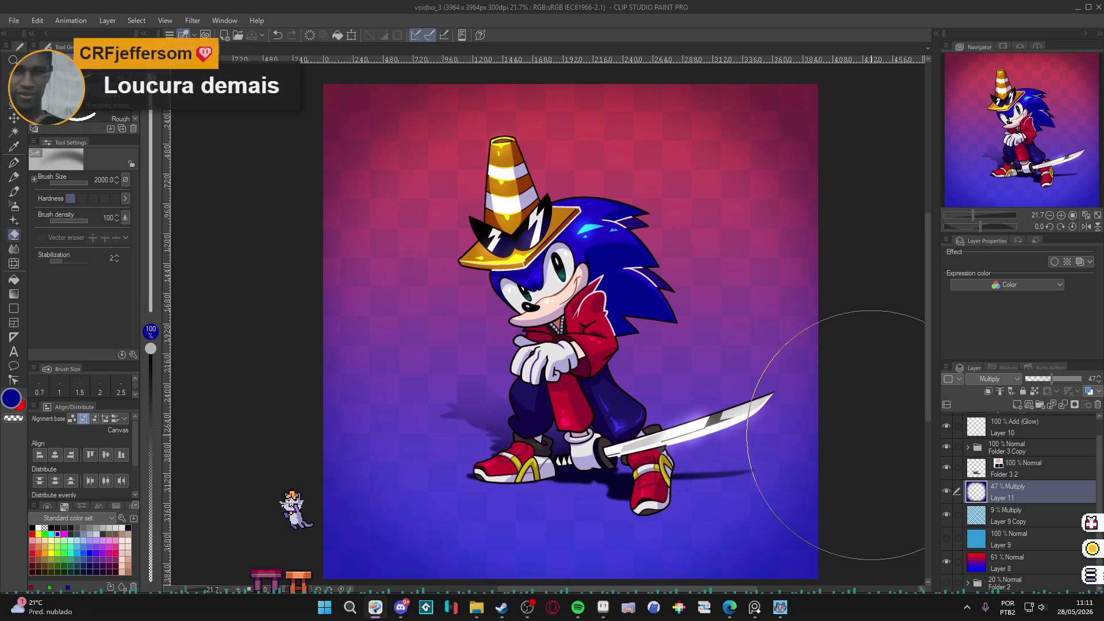
{"action": "scroll", "coordinate": [871, 436], "scroll_direction": "down", "scroll_amount": 1}
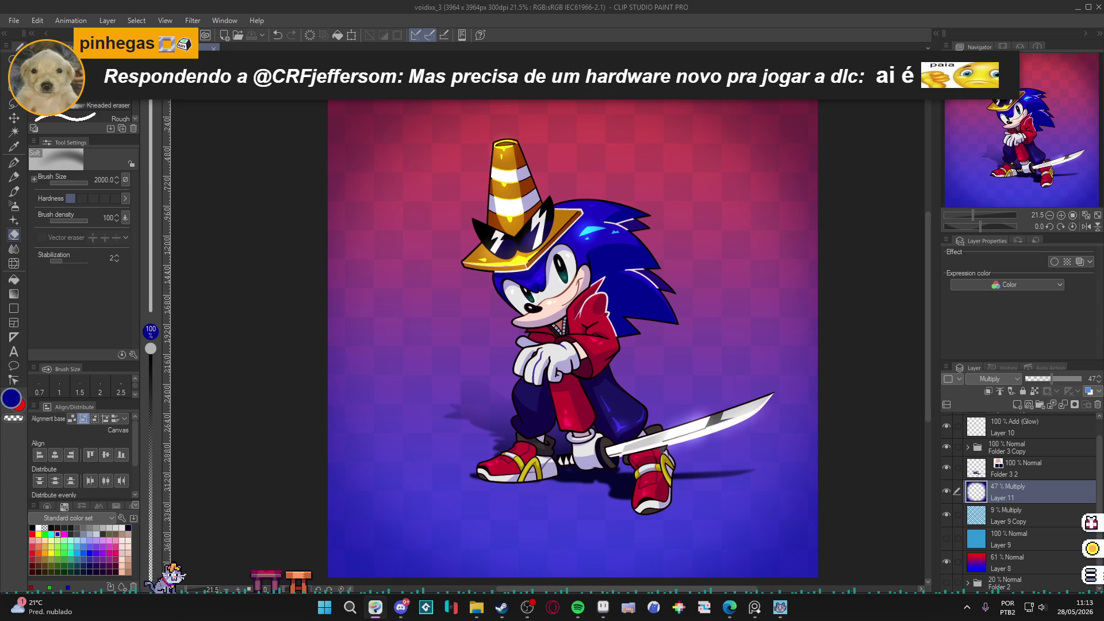
{"action": "scroll", "coordinate": [412, 337], "scroll_direction": "up", "scroll_amount": 1}
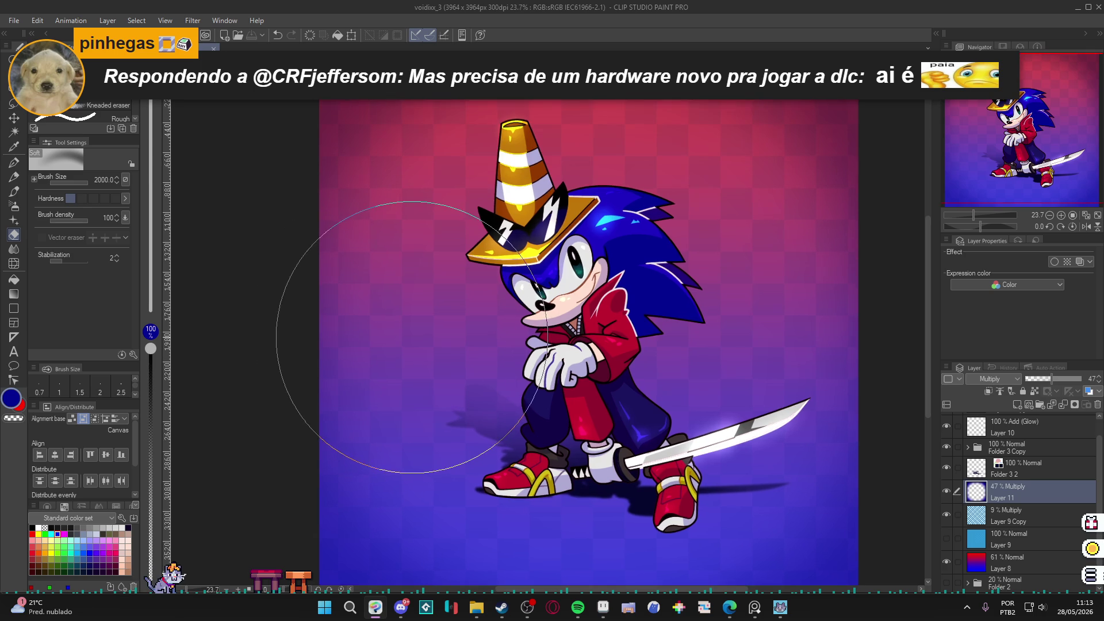
{"action": "scroll", "coordinate": [412, 337], "scroll_direction": "down", "scroll_amount": 1}
{"action": "scroll", "coordinate": [402, 364], "scroll_direction": "up", "scroll_amount": 1}
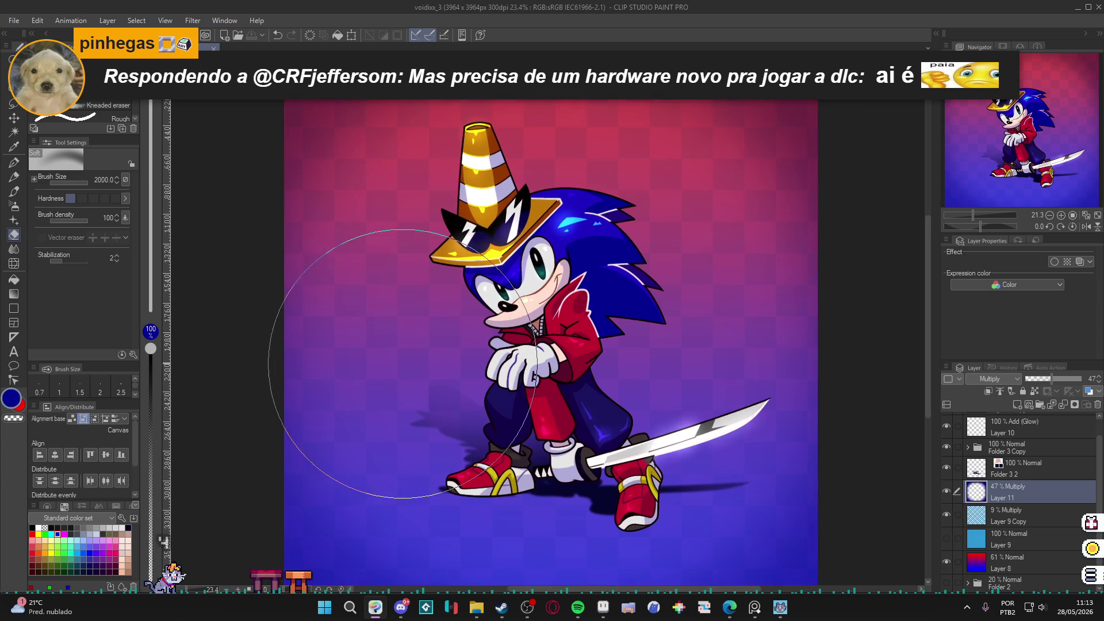
{"action": "scroll", "coordinate": [346, 345], "scroll_direction": "down", "scroll_amount": 1}
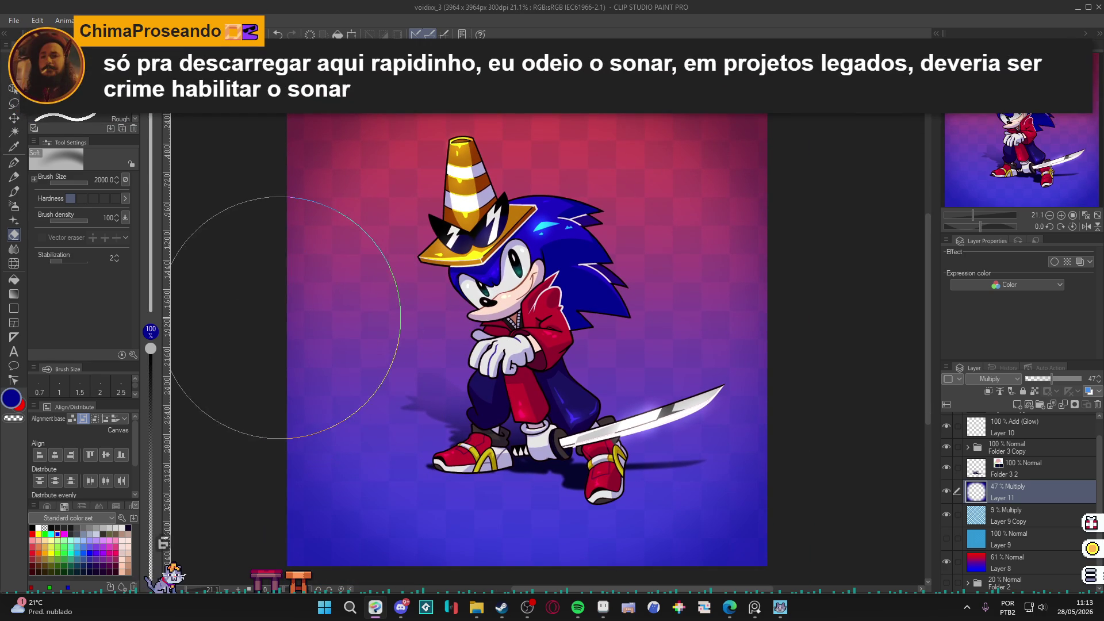